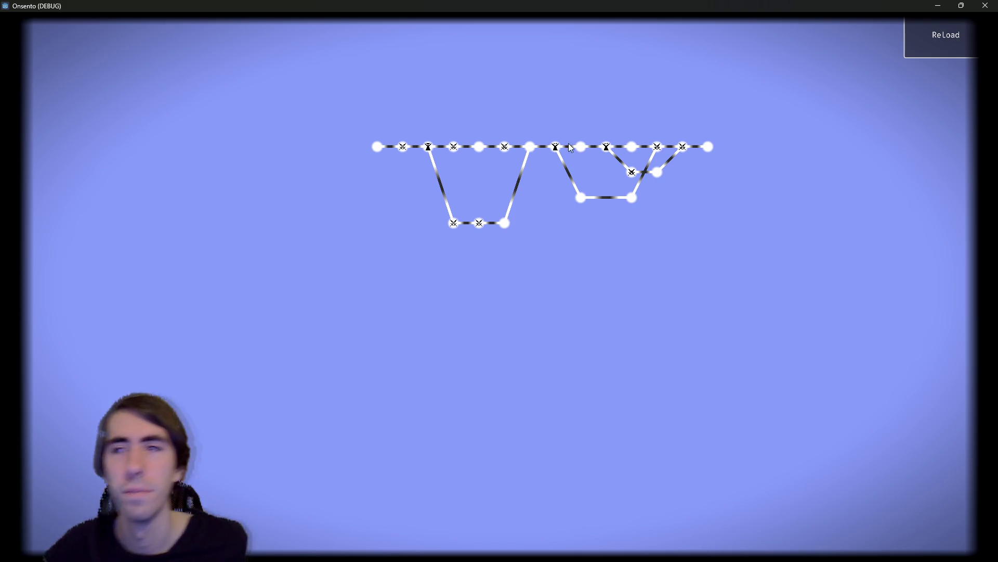
Step: Press ReLoad about 49 times to compare random dungeon graphs, then close Onsento (DEBUG)
left_click(922, 42)
left_click(922, 42)
left_click(922, 42)
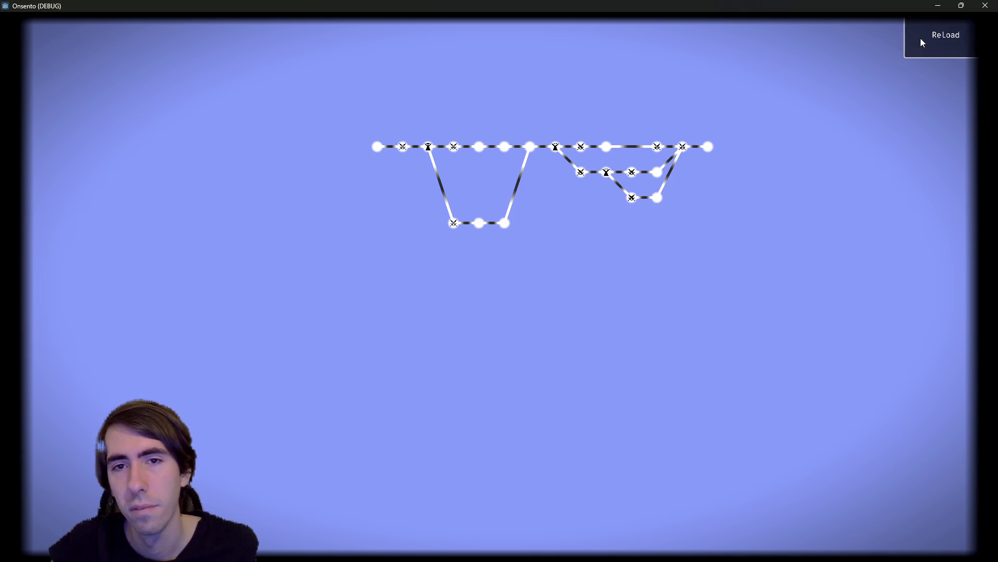
left_click(922, 42)
left_click(922, 41)
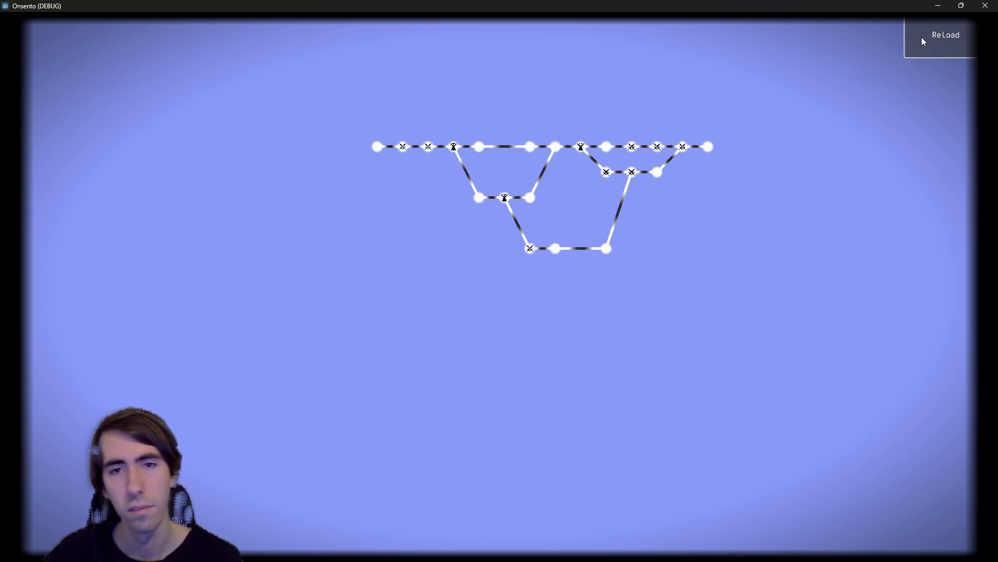
left_click(922, 40)
left_click(922, 40)
left_click(922, 40)
left_click(922, 39)
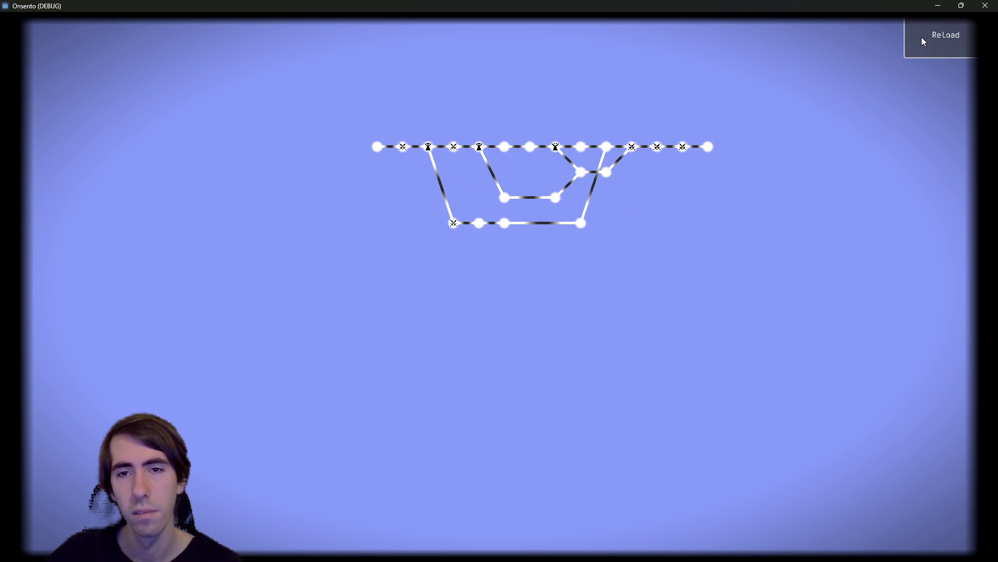
left_click(922, 40)
left_click(922, 39)
left_click(922, 39)
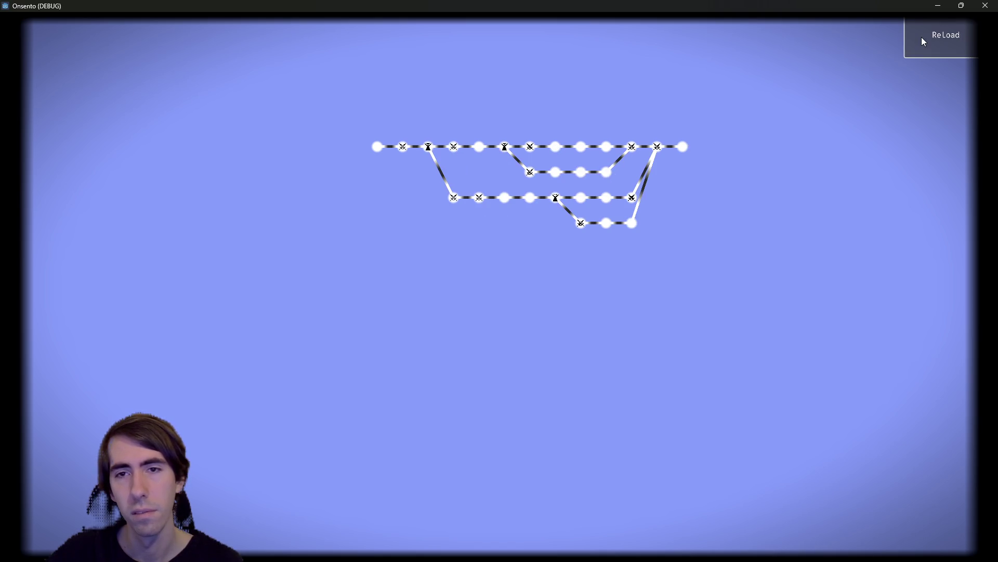
left_click(922, 42)
left_click(922, 41)
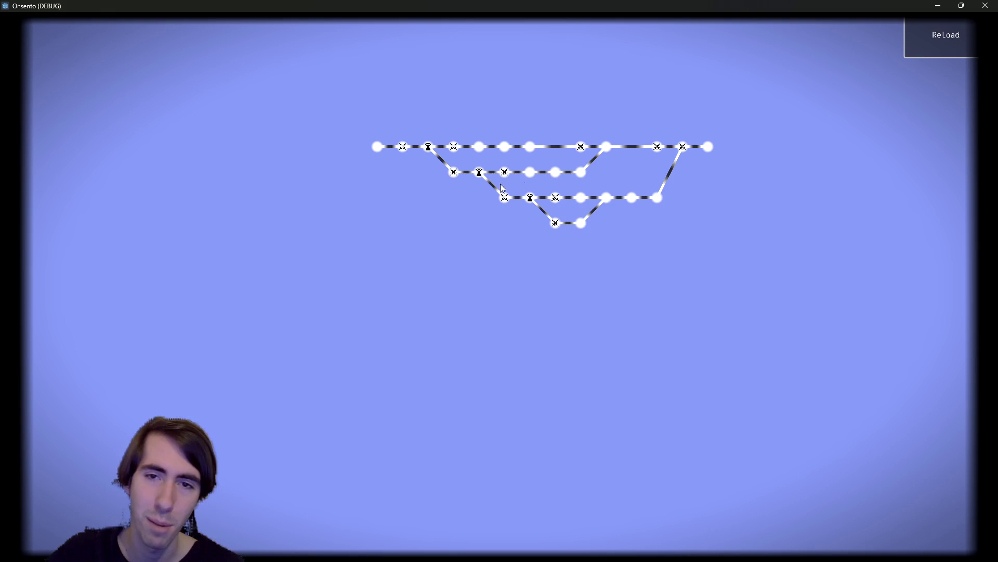
left_click(914, 44)
left_click(909, 40)
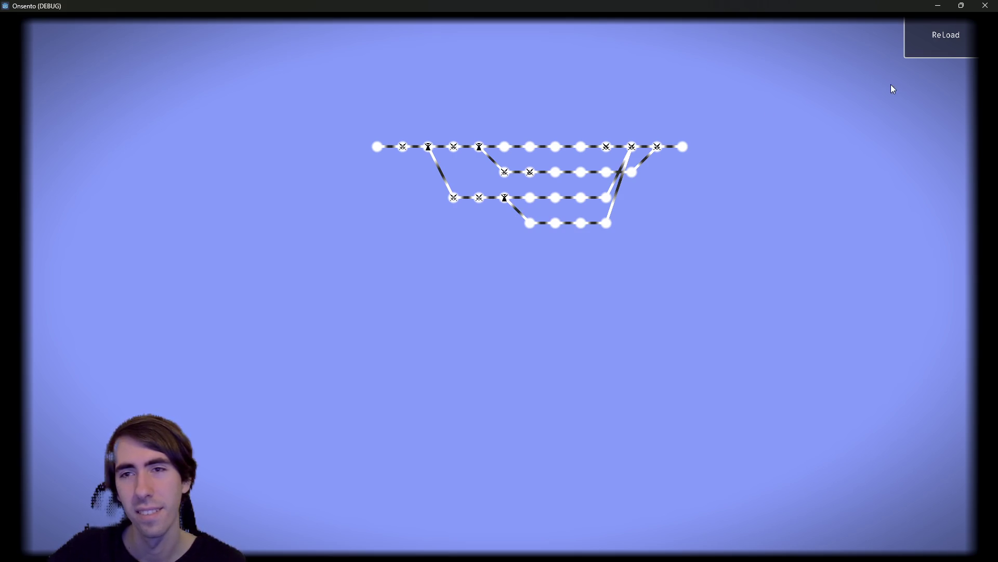
left_click(937, 54)
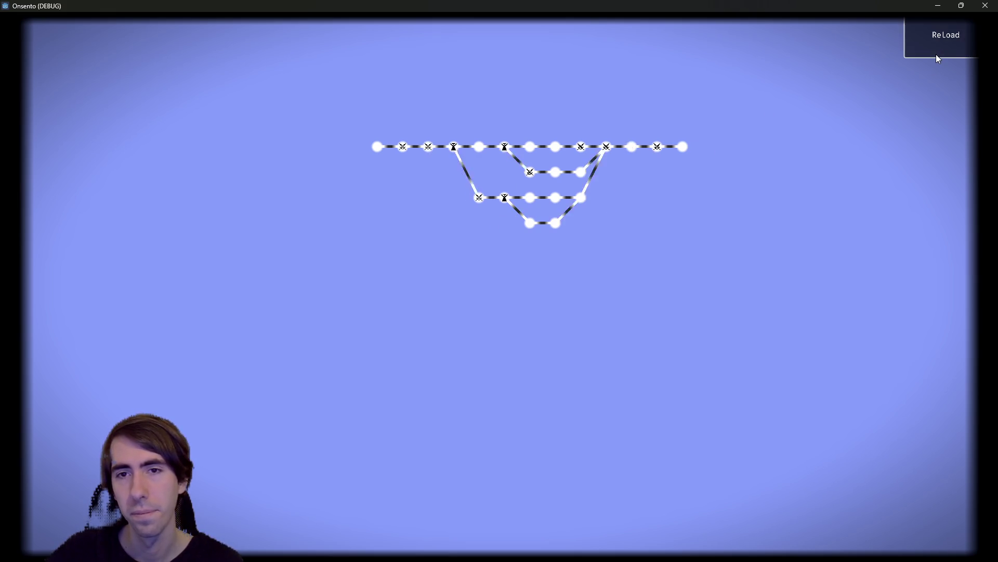
left_click(935, 55)
left_click(932, 56)
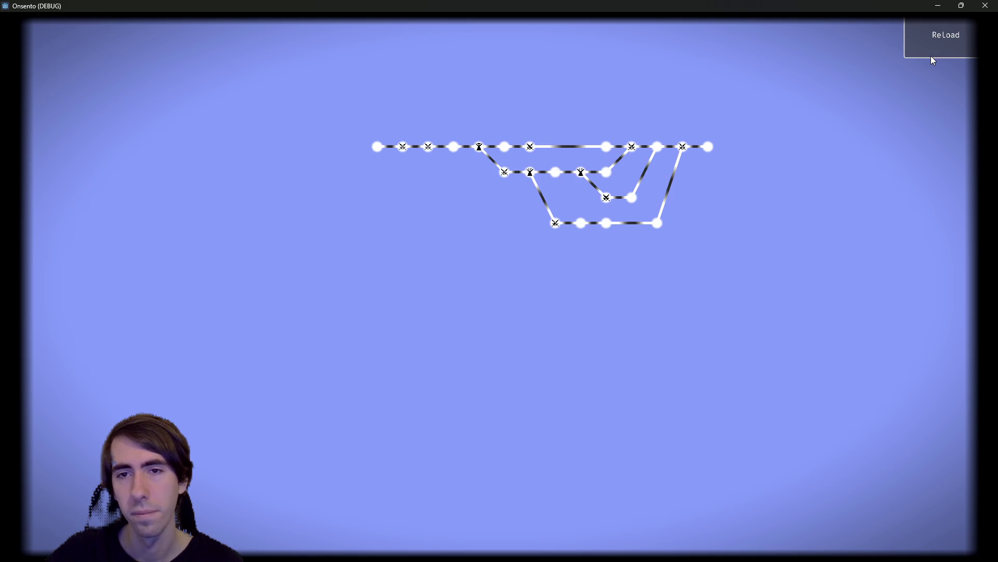
left_click(930, 57)
left_click(928, 57)
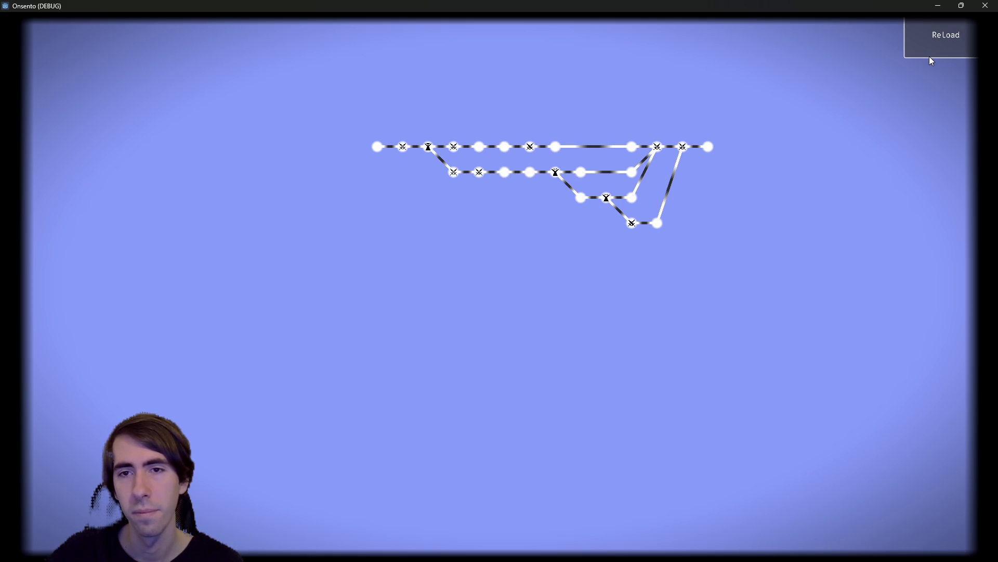
left_click(928, 56)
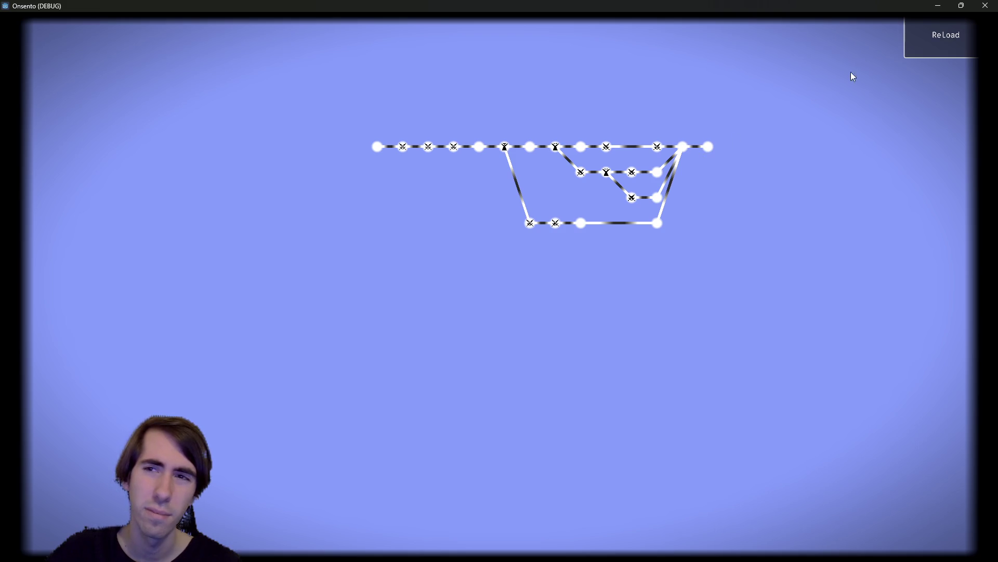
left_click(943, 35)
left_click(942, 35)
left_click(940, 35)
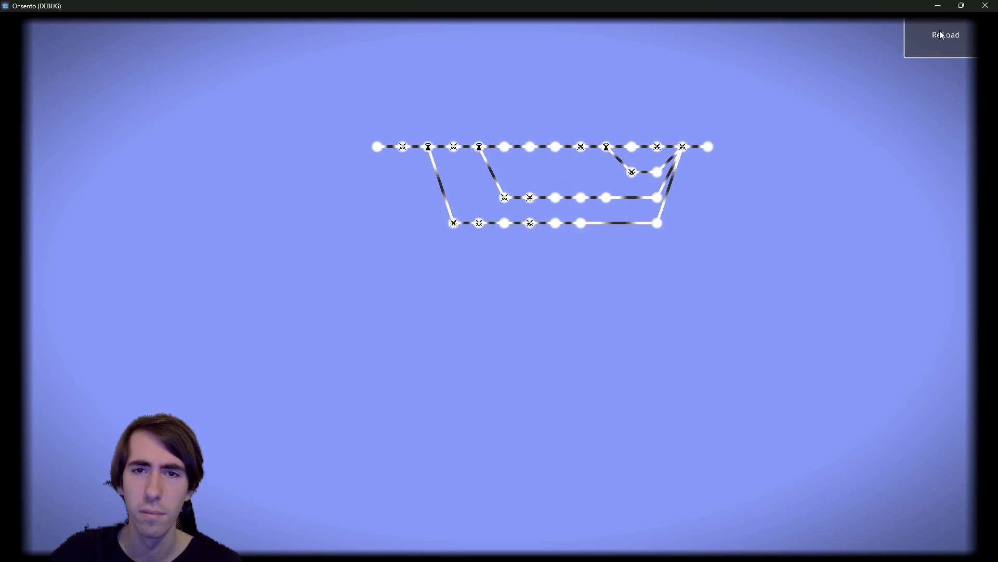
left_click(941, 35)
left_click(941, 34)
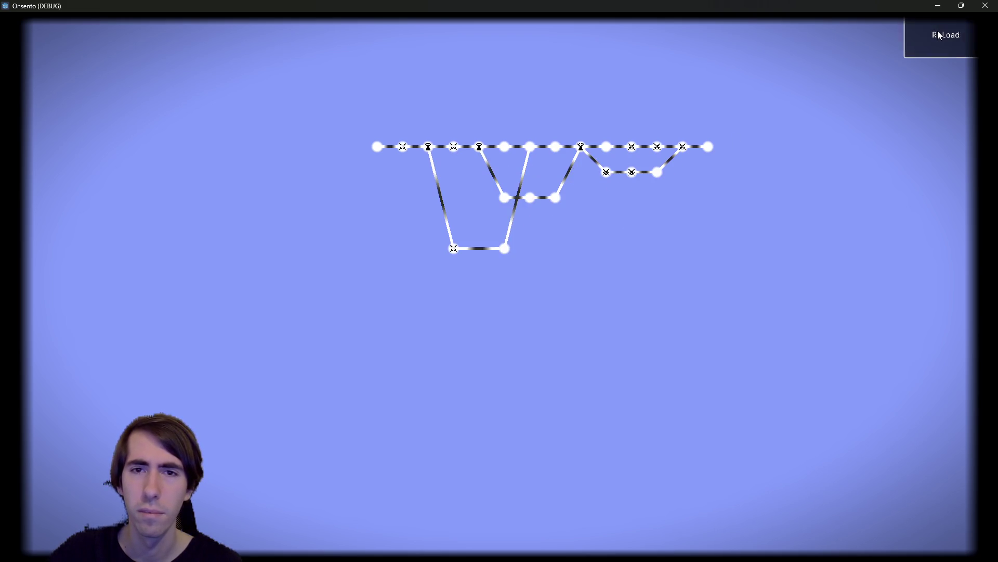
left_click(940, 35)
left_click(941, 35)
left_click(941, 35)
left_click(940, 35)
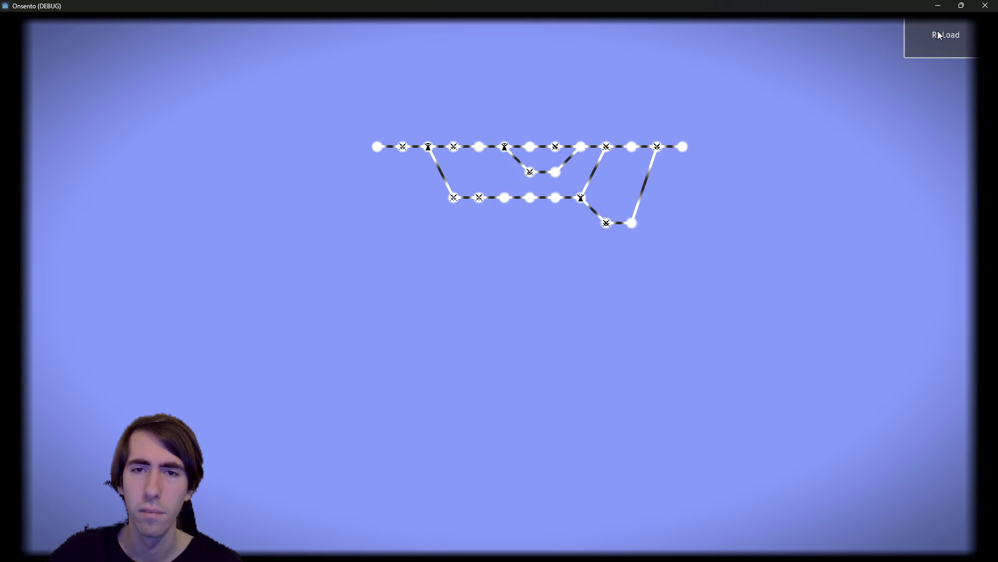
left_click(940, 34)
left_click(941, 35)
left_click(940, 35)
left_click(940, 35)
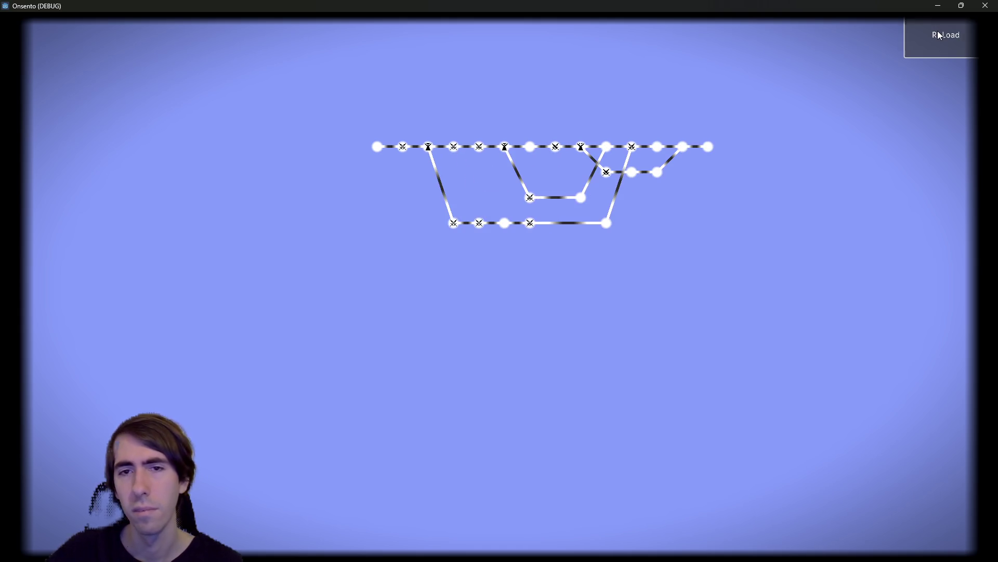
left_click(940, 35)
left_click(939, 34)
left_click(939, 33)
left_click(939, 33)
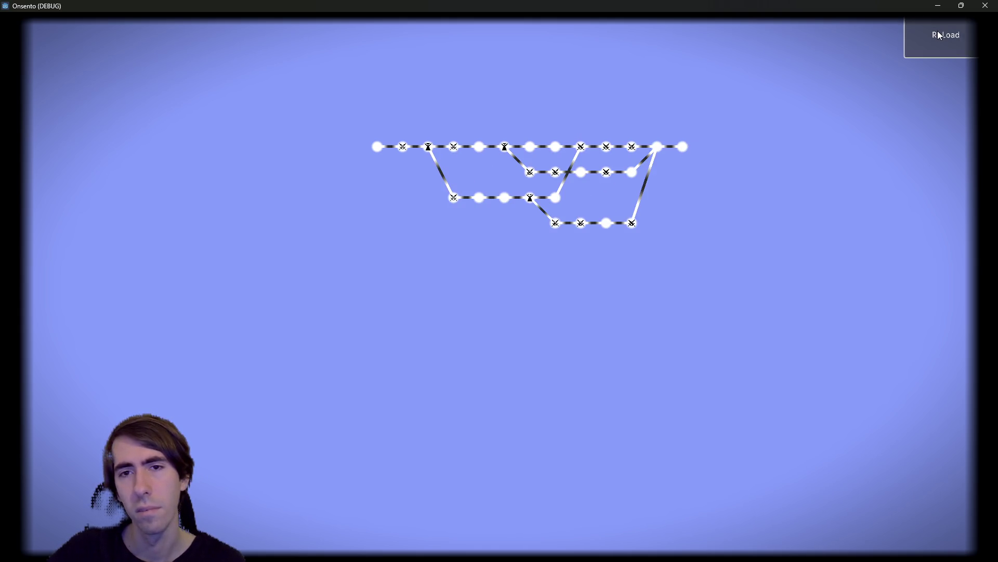
left_click(939, 34)
left_click(938, 34)
left_click(939, 35)
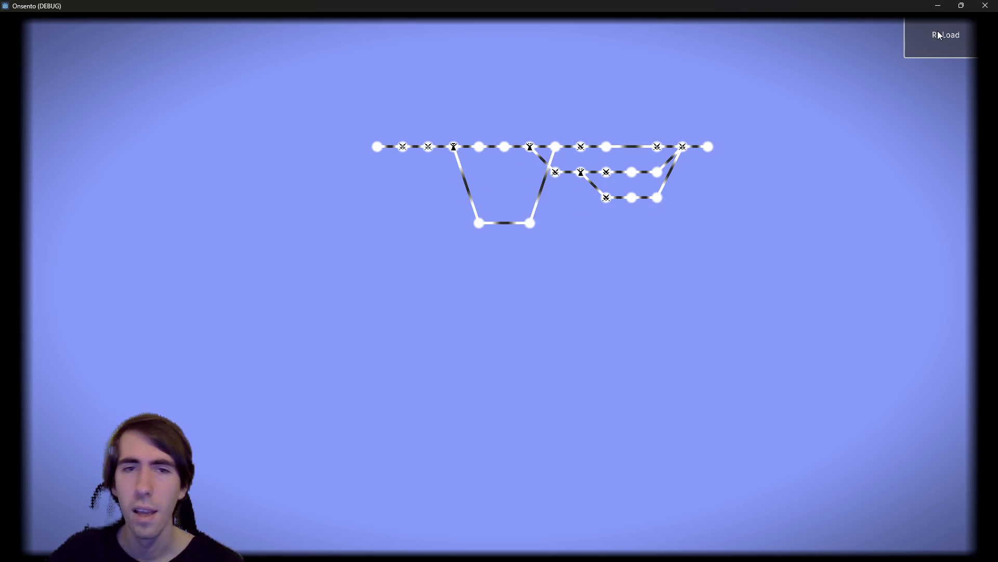
left_click(938, 34)
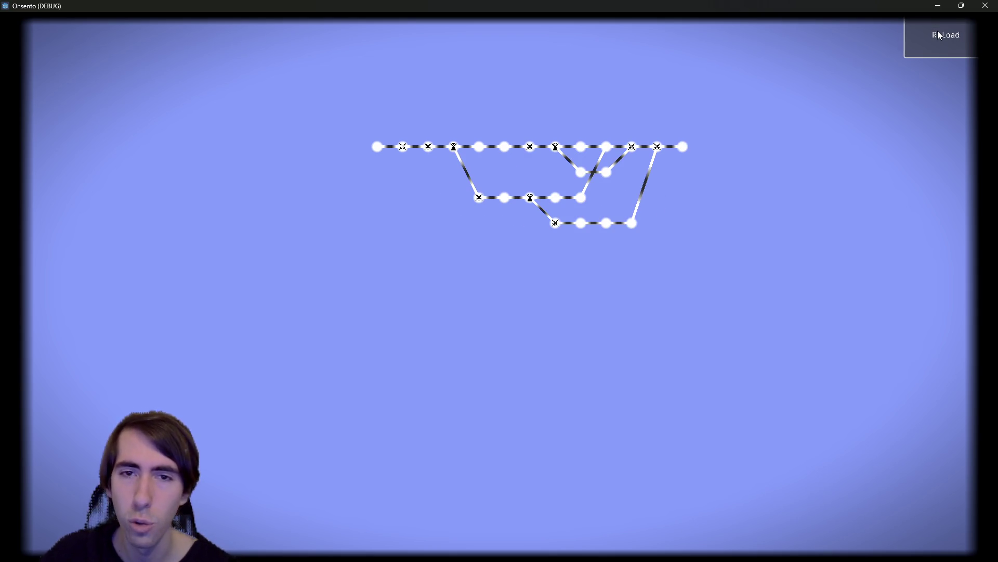
left_click(938, 35)
left_click(939, 35)
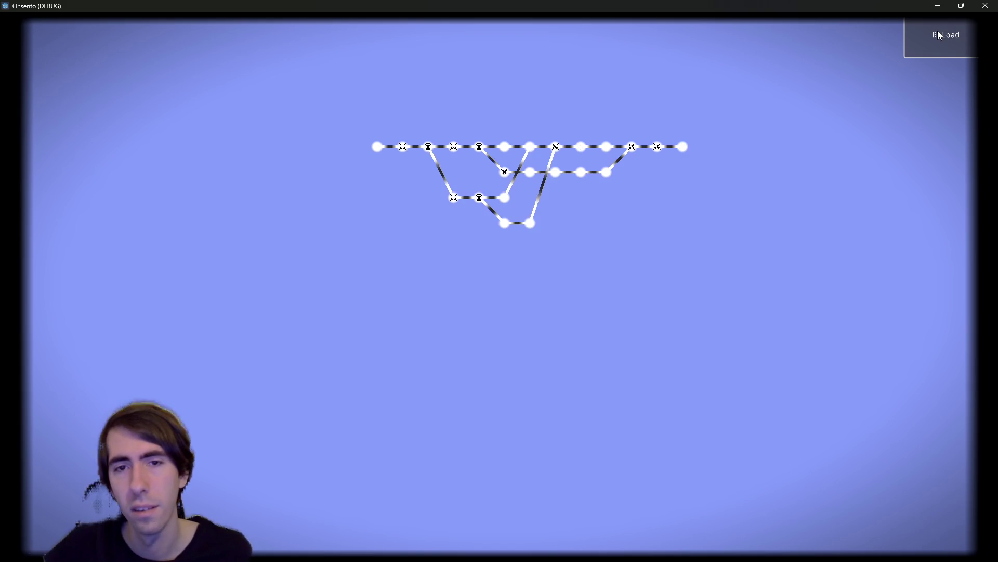
left_click(938, 34)
left_click(939, 34)
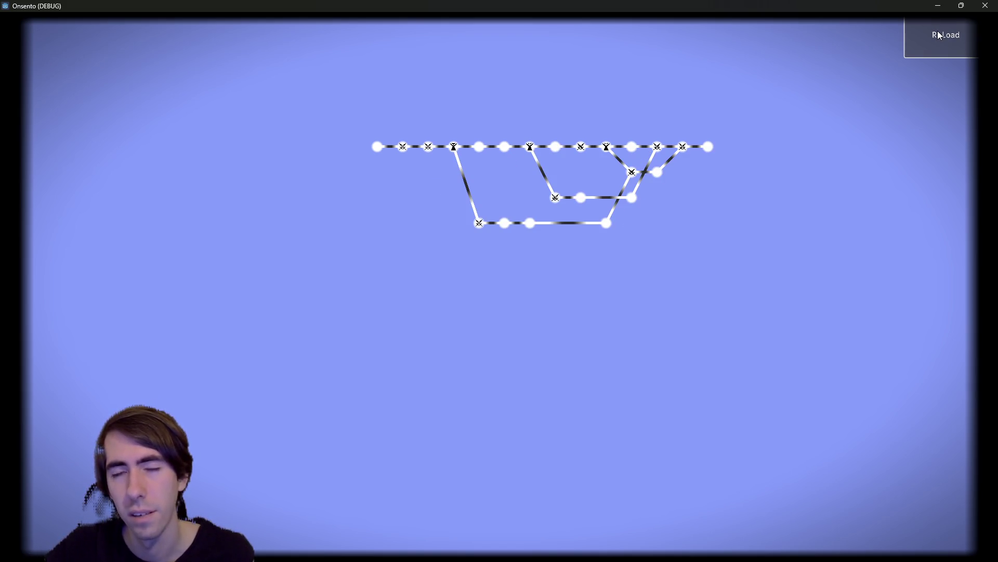
left_click(938, 33)
left_click(938, 33)
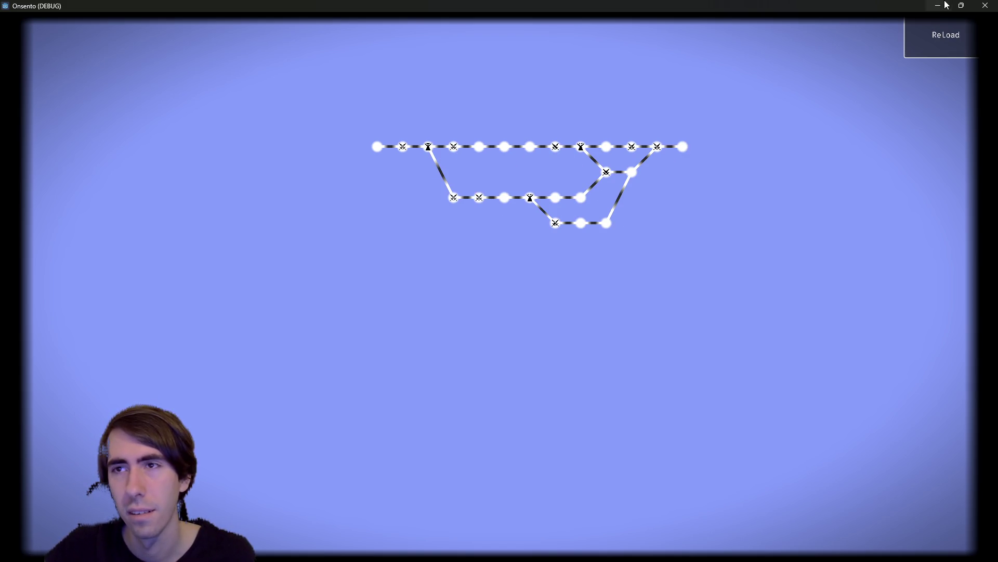
left_click(985, 5)
Step: Open minimap.gd and bring line 27's getVisualPosition return statement into view
scroll(810, 342, "up", 6)
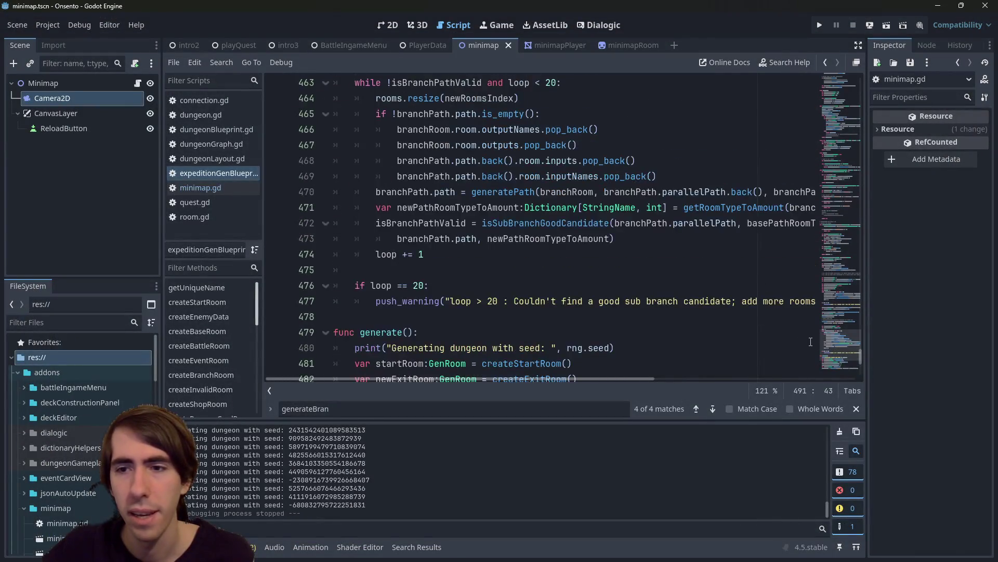
mouse_move(842, 342)
left_mouse_down()
mouse_move(856, 114)
mouse_move(841, 66)
mouse_move(808, 138)
mouse_move(814, 124)
left_mouse_up()
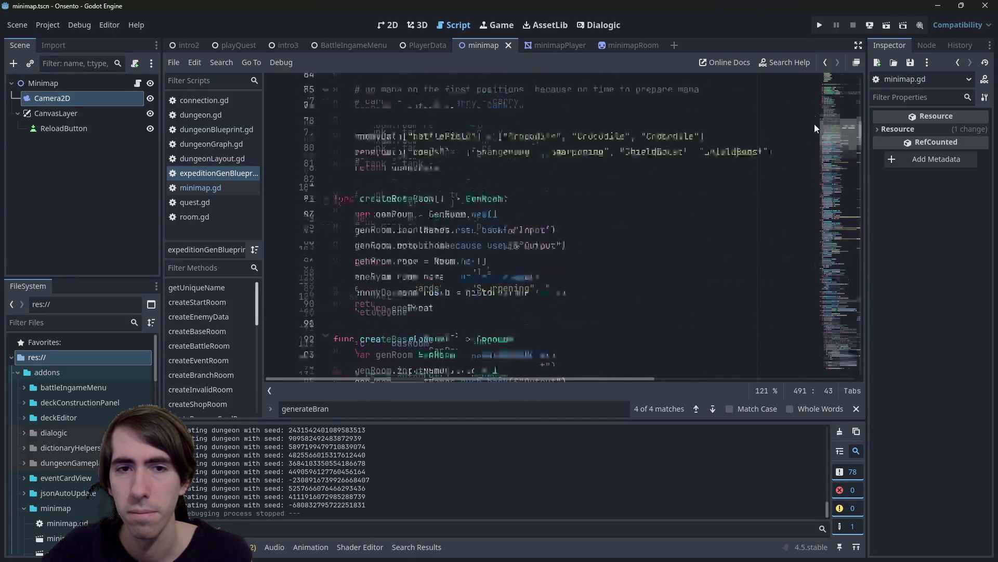
left_click(201, 188)
scroll(638, 206, "up", 5)
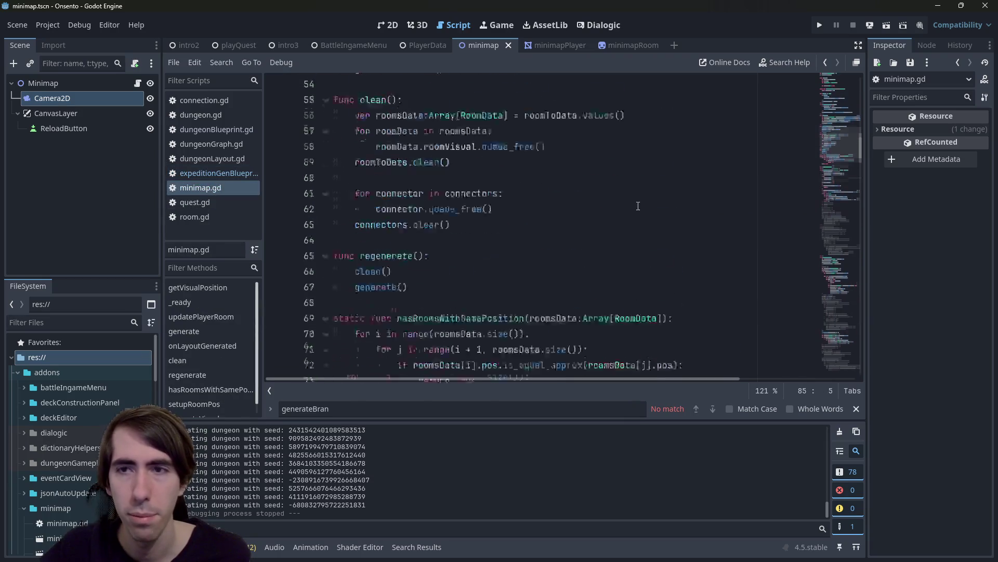
scroll(638, 206, "up", 10)
scroll(605, 214, "down", 4)
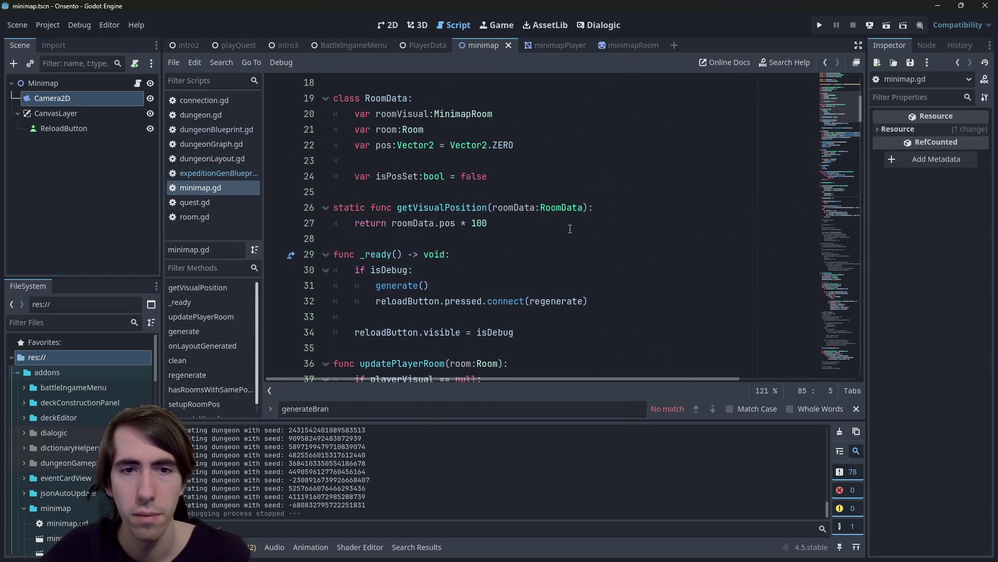
Step: Retype the 100 position multiplier at the end of line 27
left_click(544, 224)
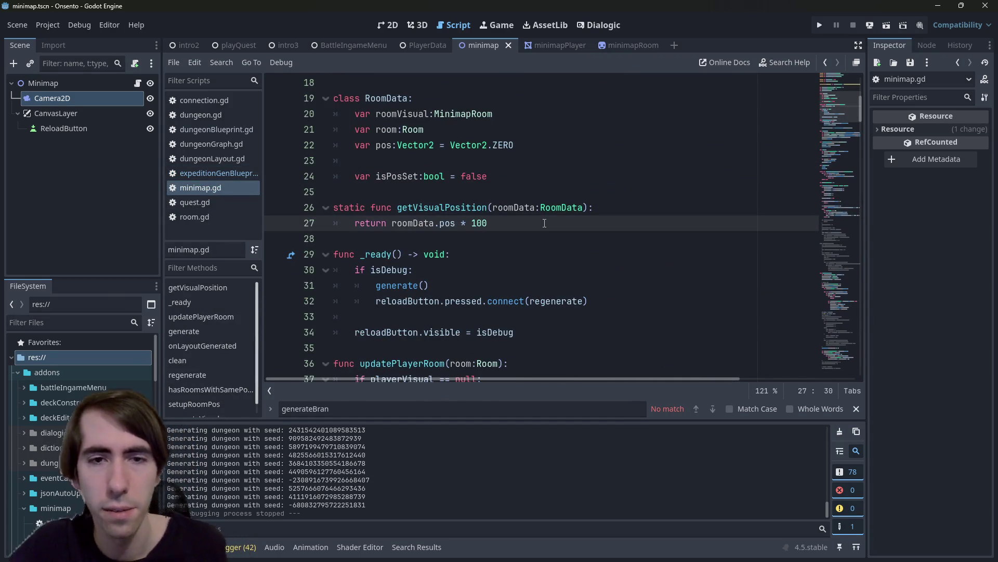
key("ctrl+Left")
key("ctrl+Left")
key("ctrl+Left")
key("ctrl+Right")
key("ctrl+shift+Left")
key("ctrl+shift+Left")
key("ctrl+shift+Left")
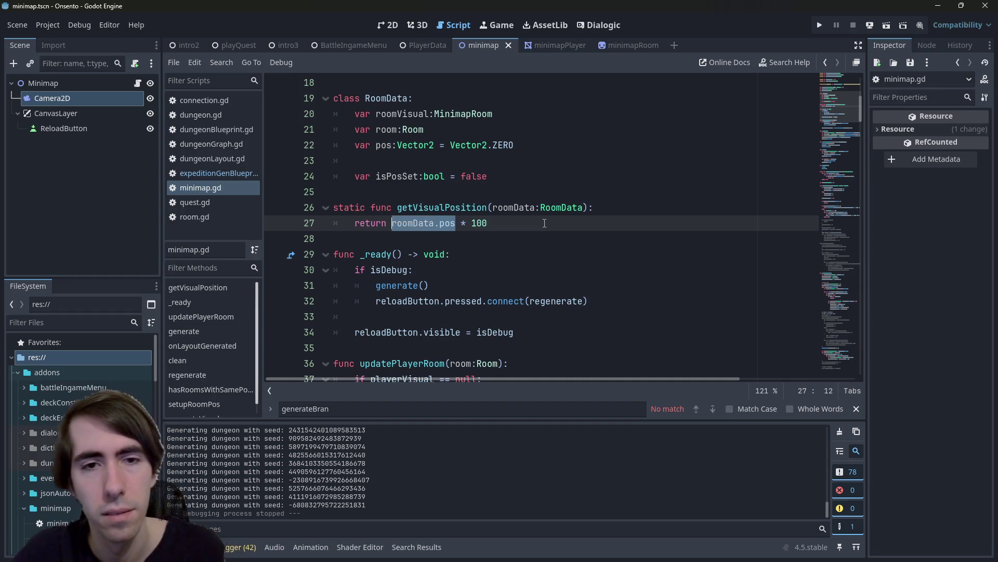
key("End")
key("BackSpace")
key("BackSpace")
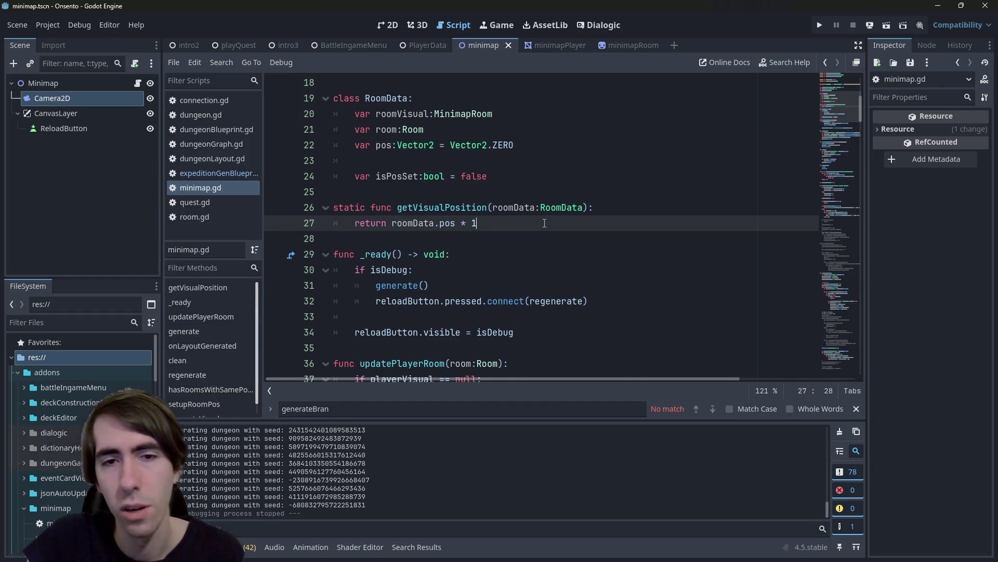
key("BackSpace")
key("BackSpace")
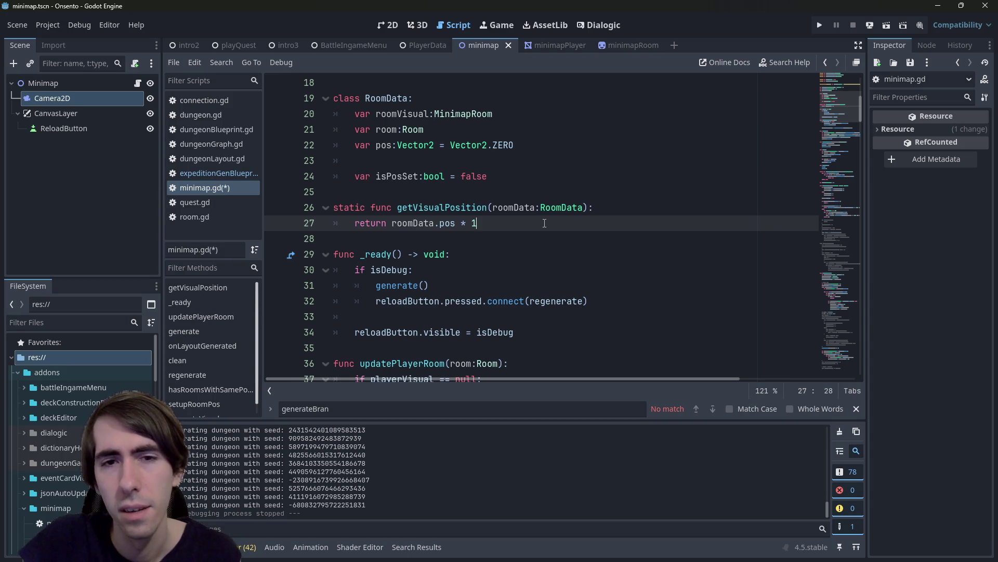
type("00")
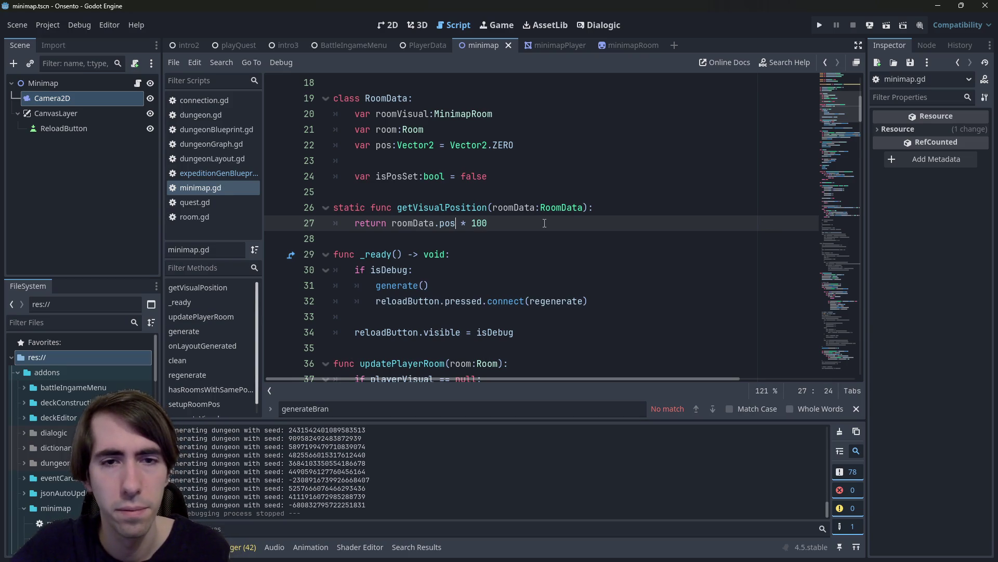
Step: Change the multiplier to Vector2(150, 100), then save and run the project with F5
key("ctrl+shift+Left")
key("ctrl+shift+Left")
key("ctrl+shift+Left")
key("Right")
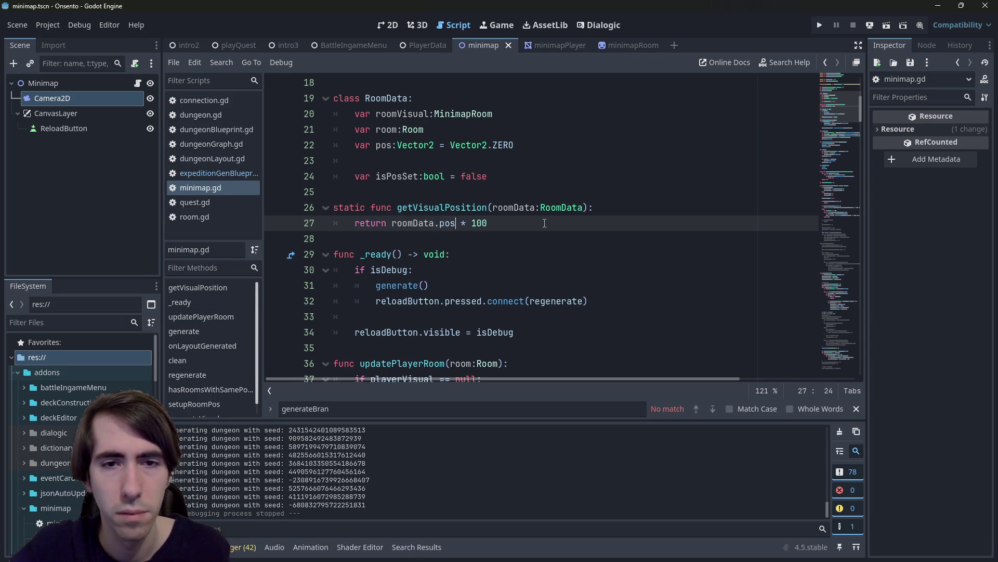
key("ctrl+Left")
type("Vector2(")
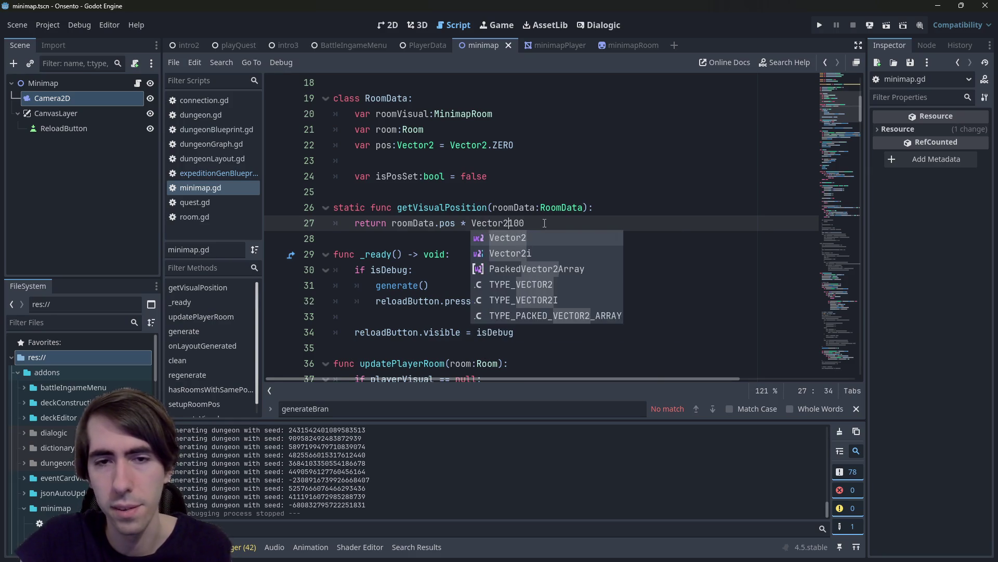
type("150,")
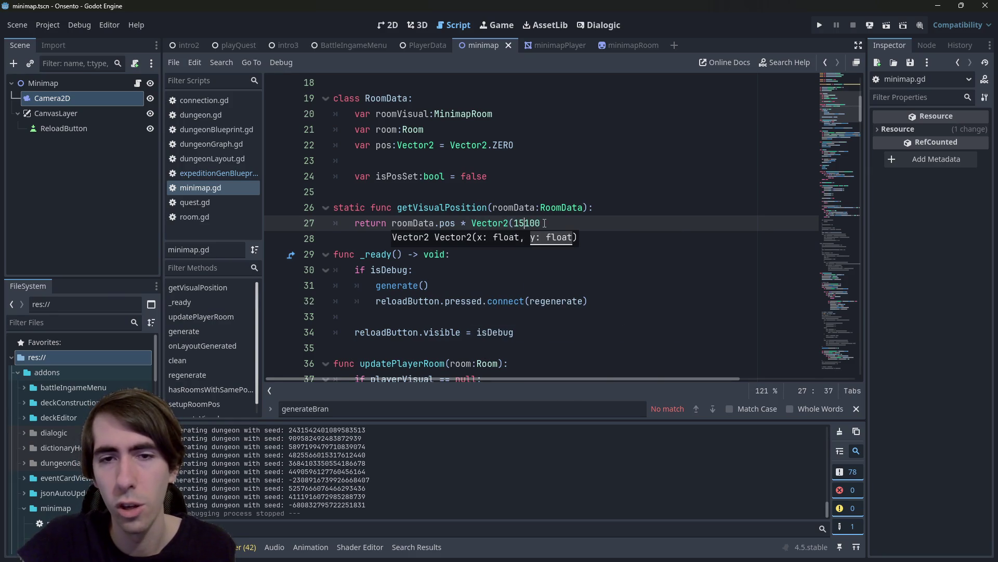
key("End")
type(")")
key("F5")
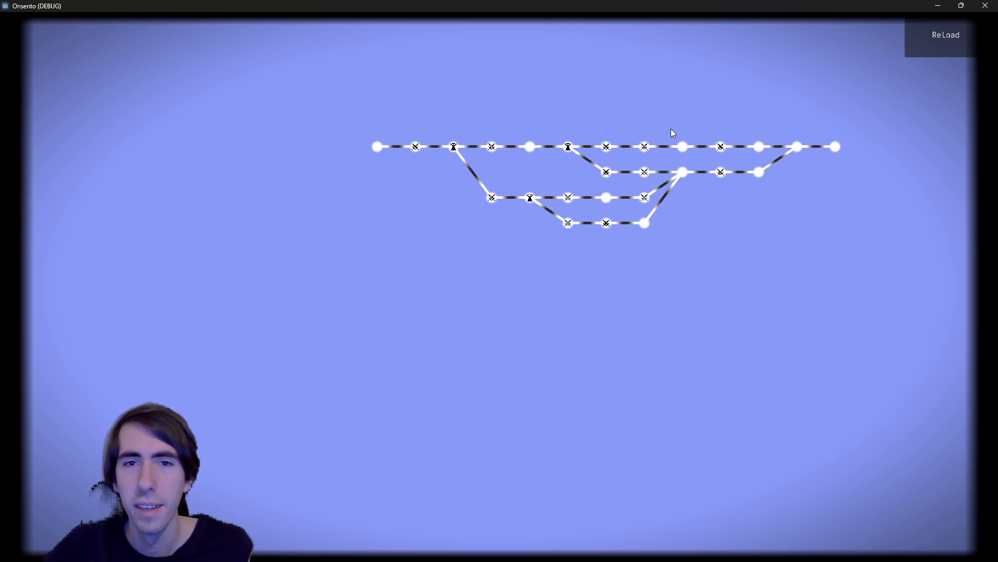
Step: Regenerate the rail network dozens of times with ReLoad, ending on a long line with three detour branches
left_click(916, 36)
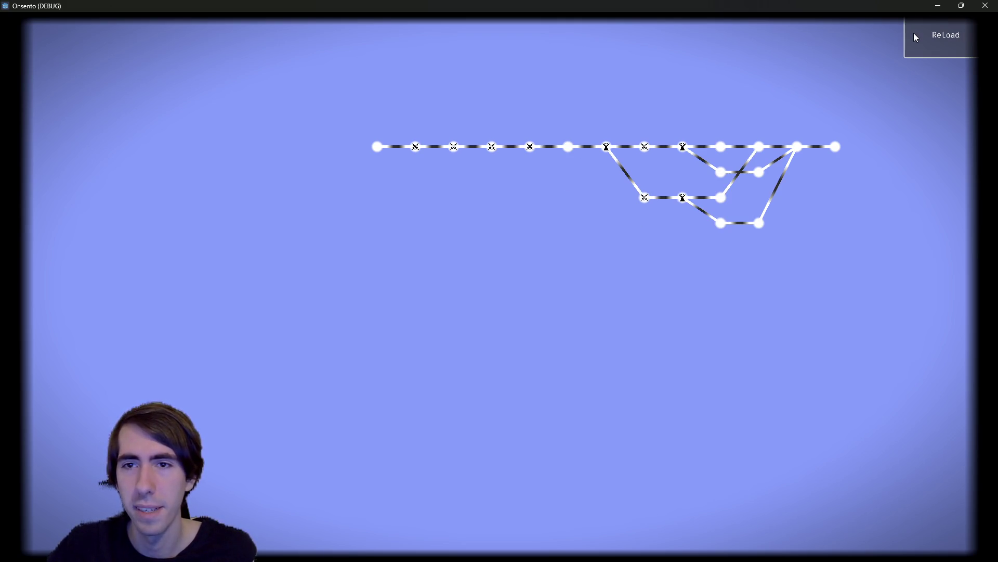
left_click(914, 35)
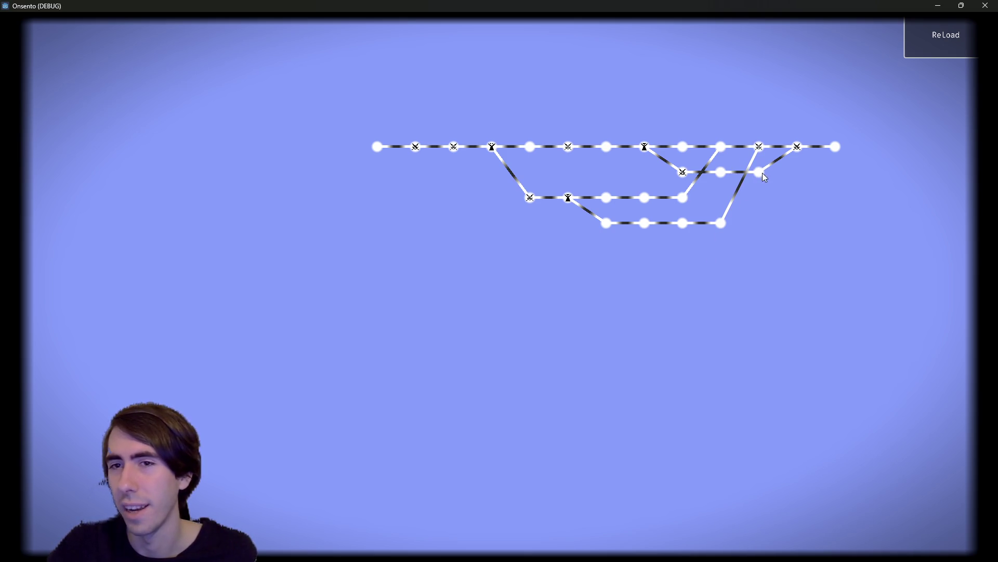
left_click(929, 35)
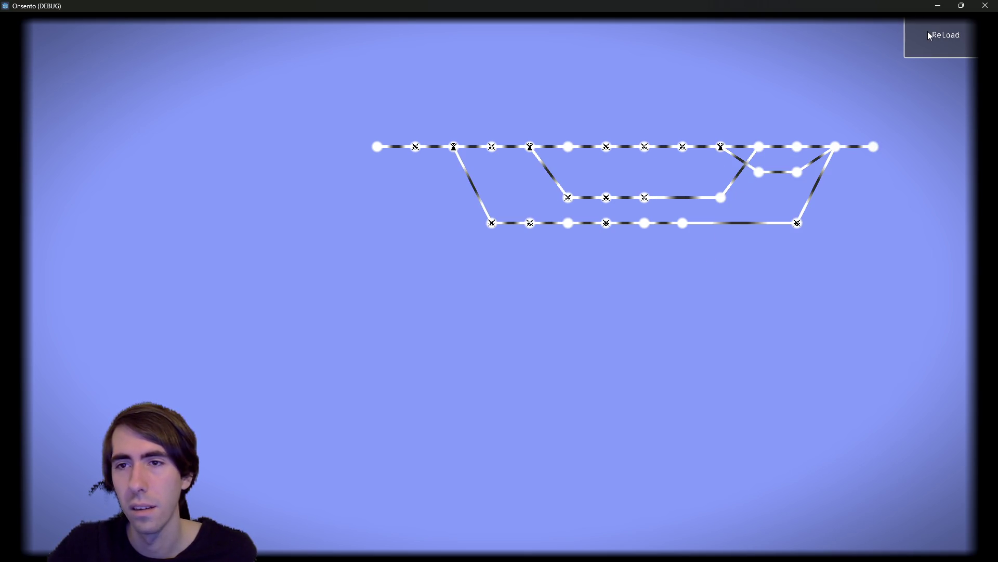
left_click(929, 35)
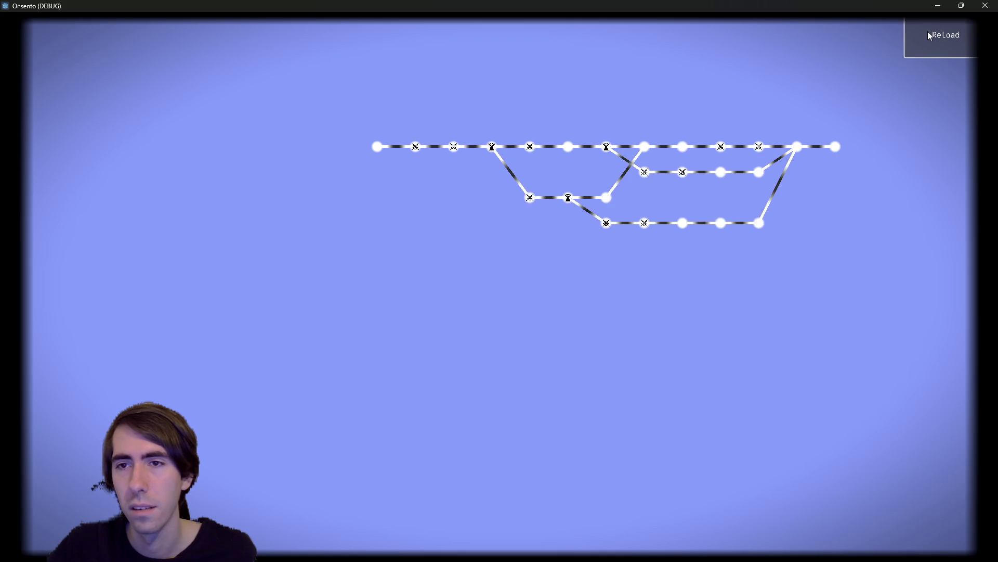
left_click(929, 35)
left_click(928, 35)
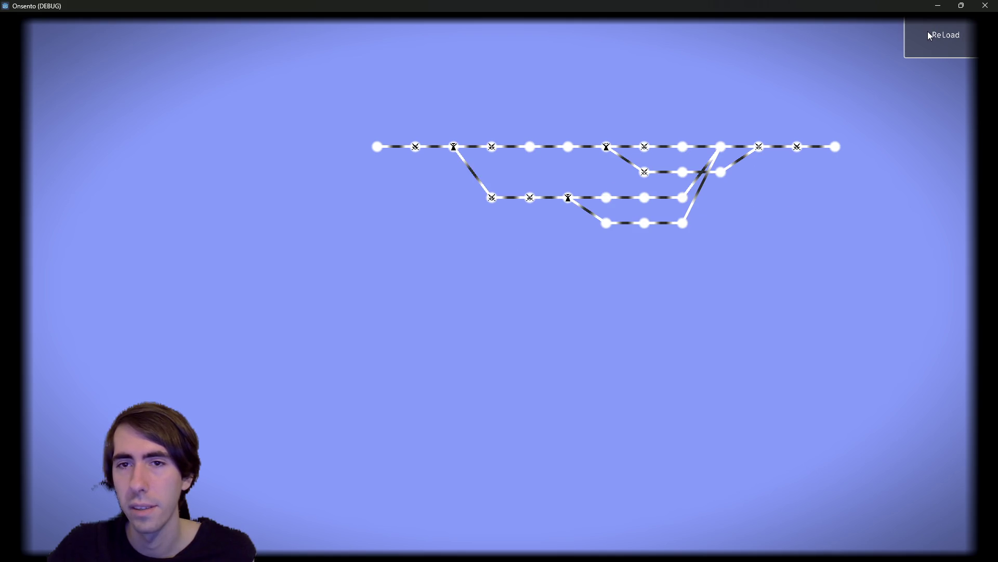
left_click(928, 32)
left_click(928, 32)
left_click(928, 32)
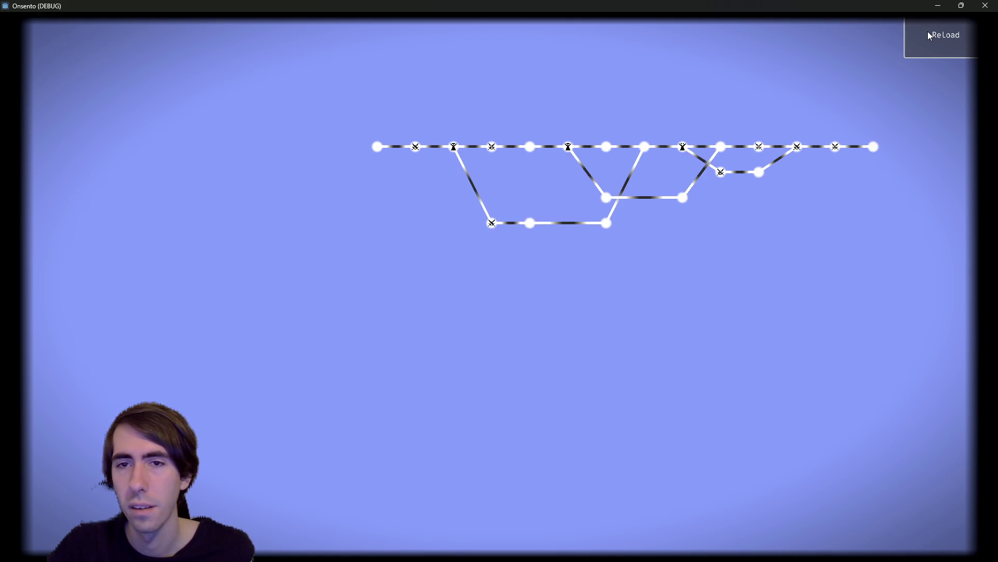
left_click(929, 35)
left_click(929, 35)
left_click(929, 35)
left_click(929, 35)
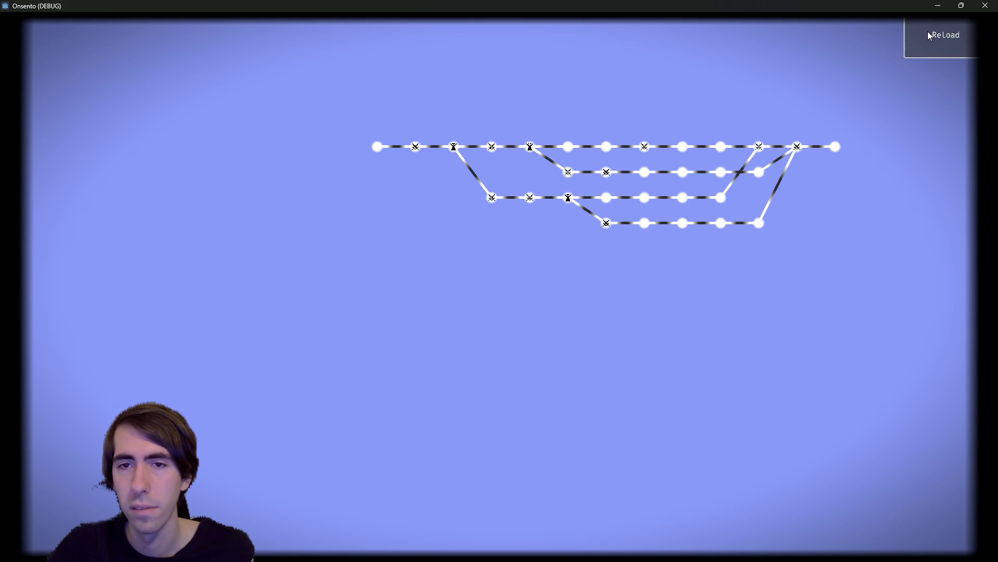
left_click(928, 35)
left_click(929, 35)
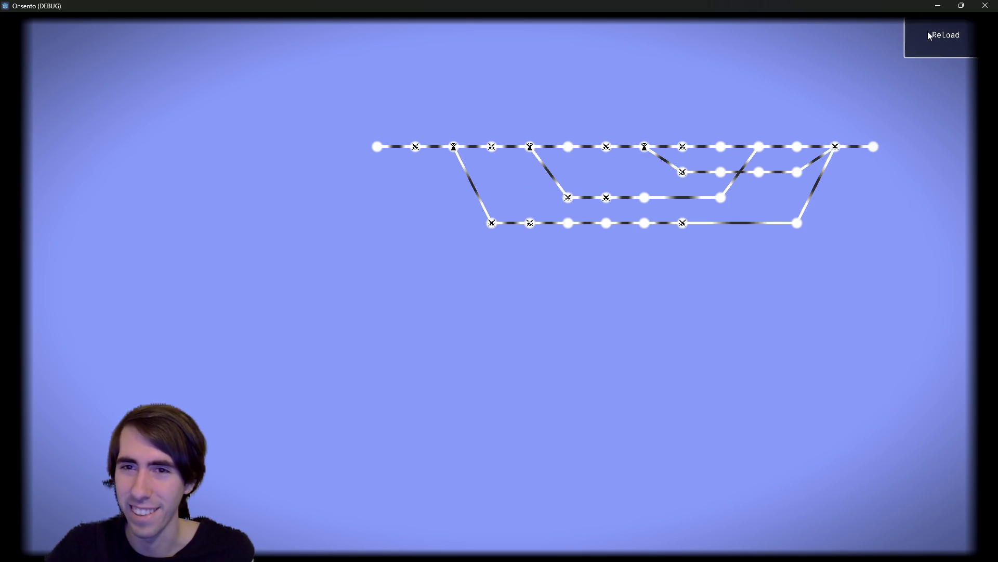
left_click(929, 34)
left_click(929, 35)
left_click(928, 34)
left_click(929, 35)
left_click(929, 34)
left_click(929, 35)
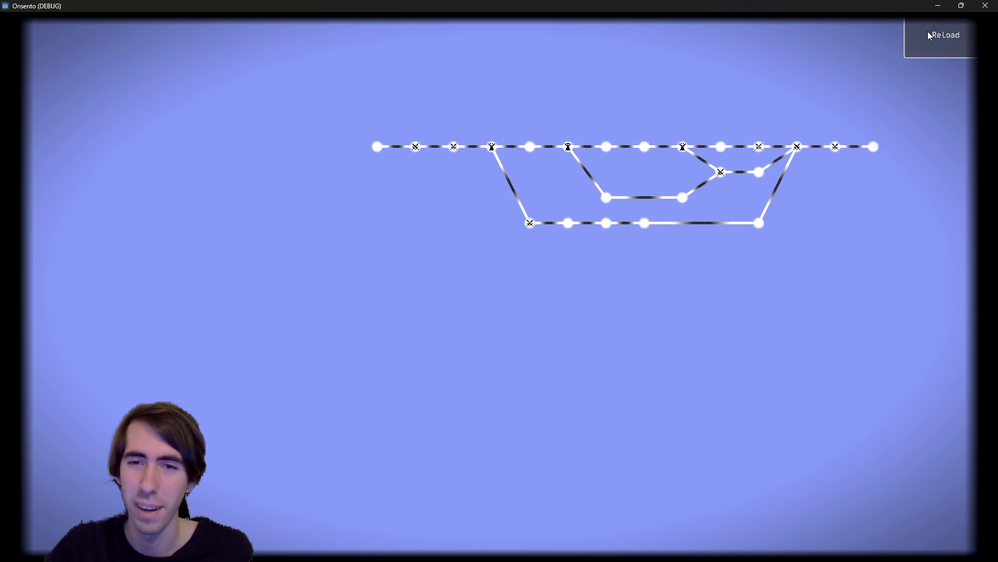
left_click(929, 34)
left_click(929, 34)
left_click(928, 35)
left_click(929, 34)
left_click(929, 34)
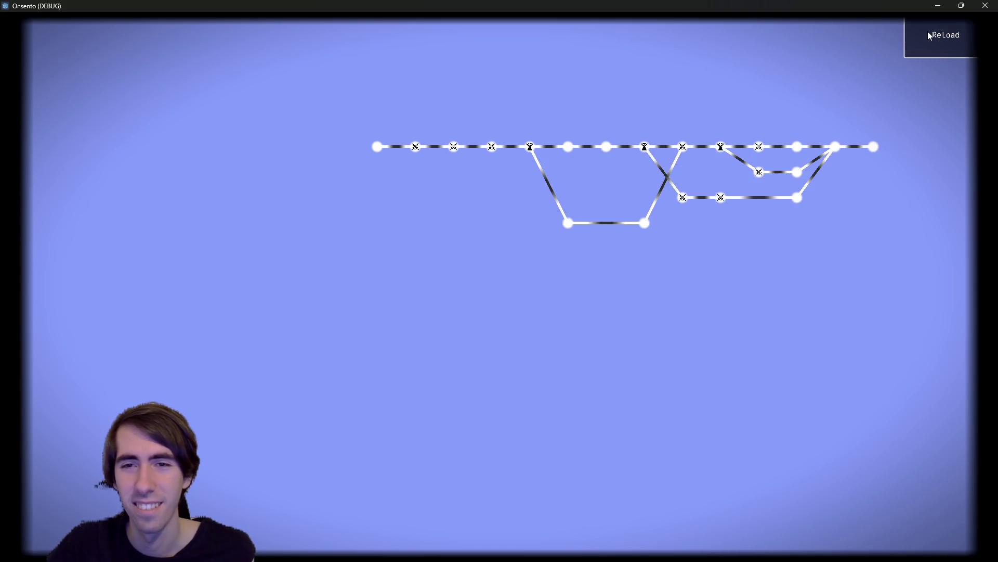
left_click(929, 34)
left_click(929, 35)
left_click(929, 35)
left_click(928, 34)
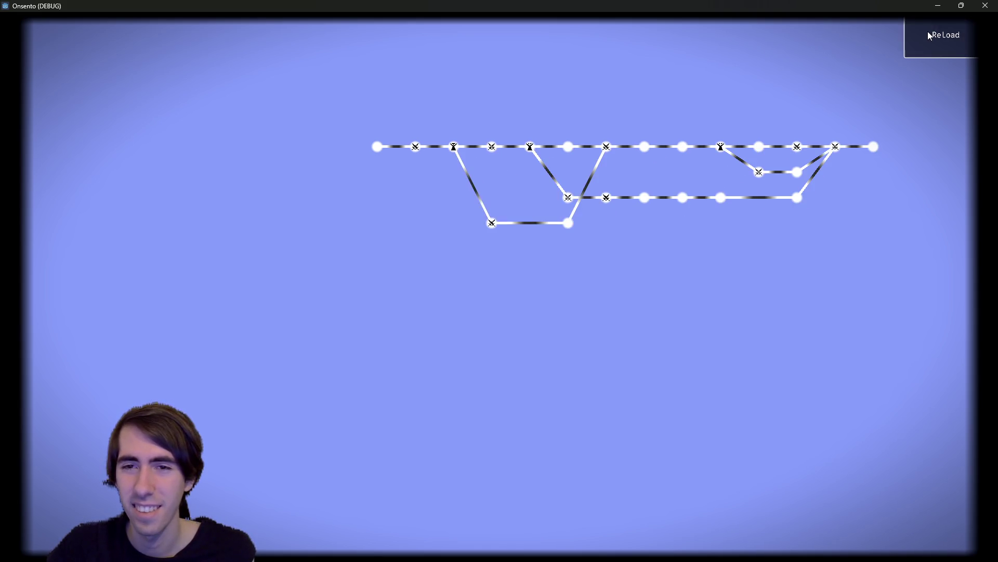
left_click(929, 35)
left_click(929, 35)
left_click(929, 34)
left_click(928, 35)
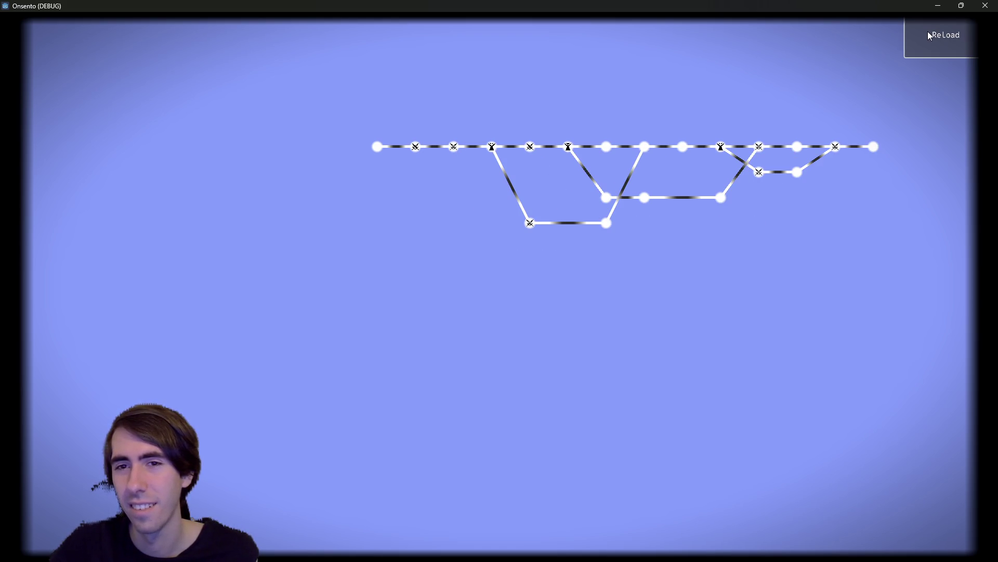
left_click(929, 35)
left_click(929, 34)
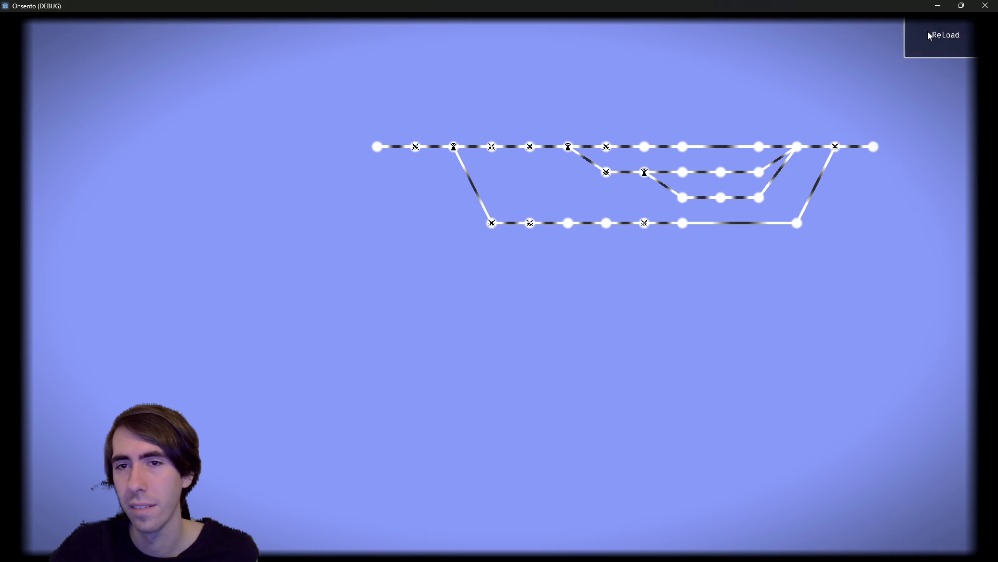
left_click(929, 35)
left_click(929, 35)
left_click(928, 35)
left_click(929, 35)
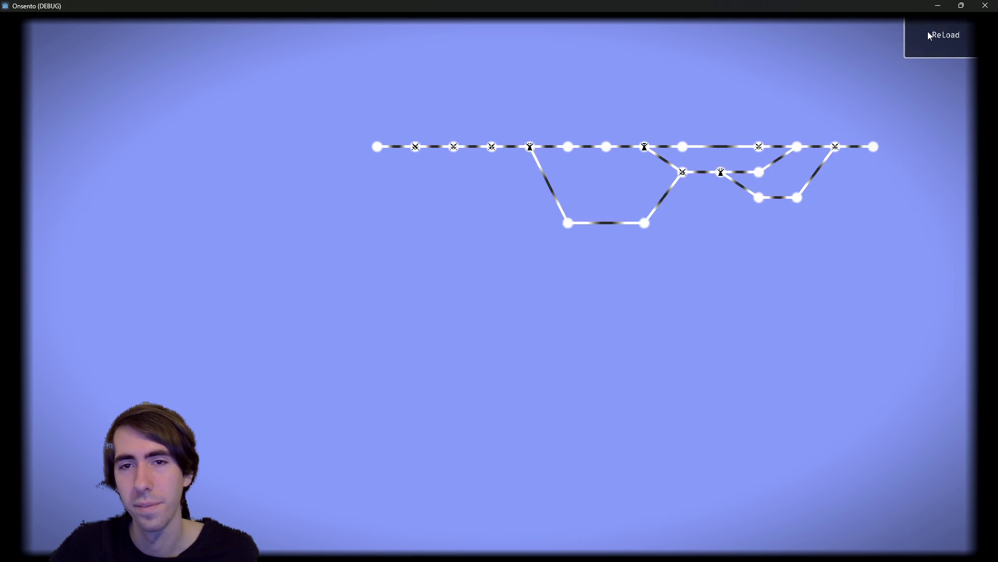
left_click(928, 34)
left_click(929, 34)
left_click(929, 35)
left_click(929, 35)
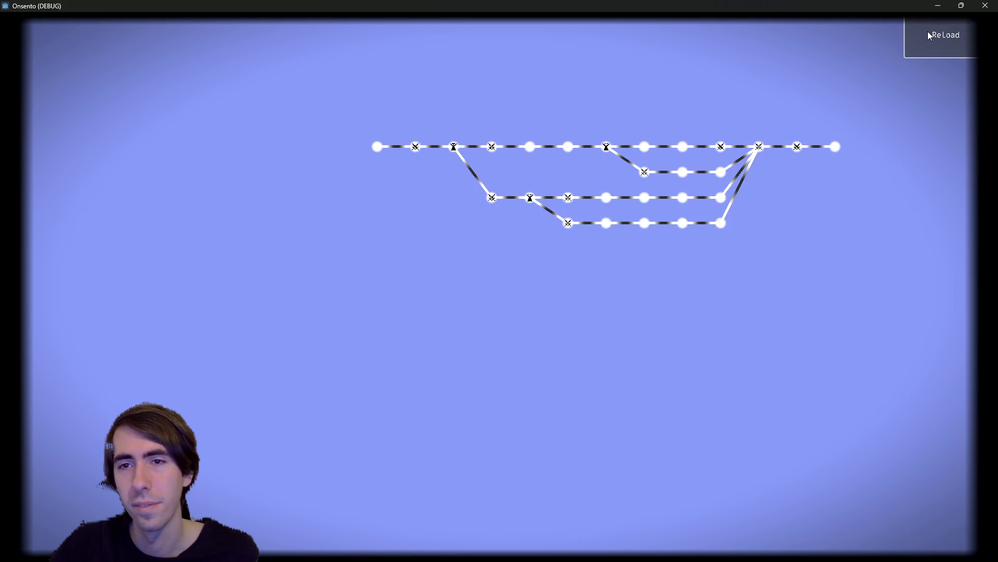
left_click(929, 35)
left_click(929, 35)
left_click(929, 35)
left_click(928, 34)
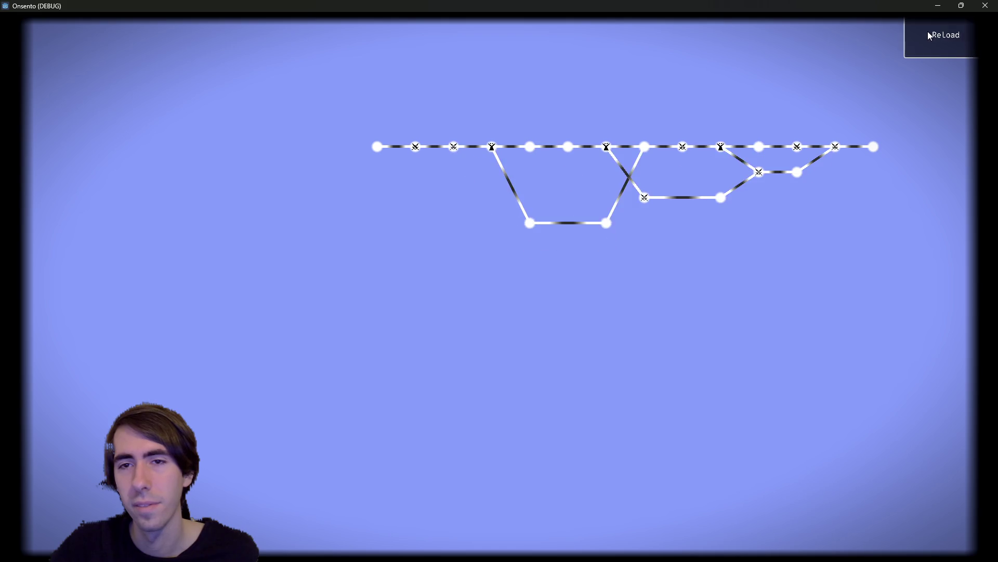
left_click(929, 35)
left_click(929, 35)
left_click(928, 35)
left_click(929, 34)
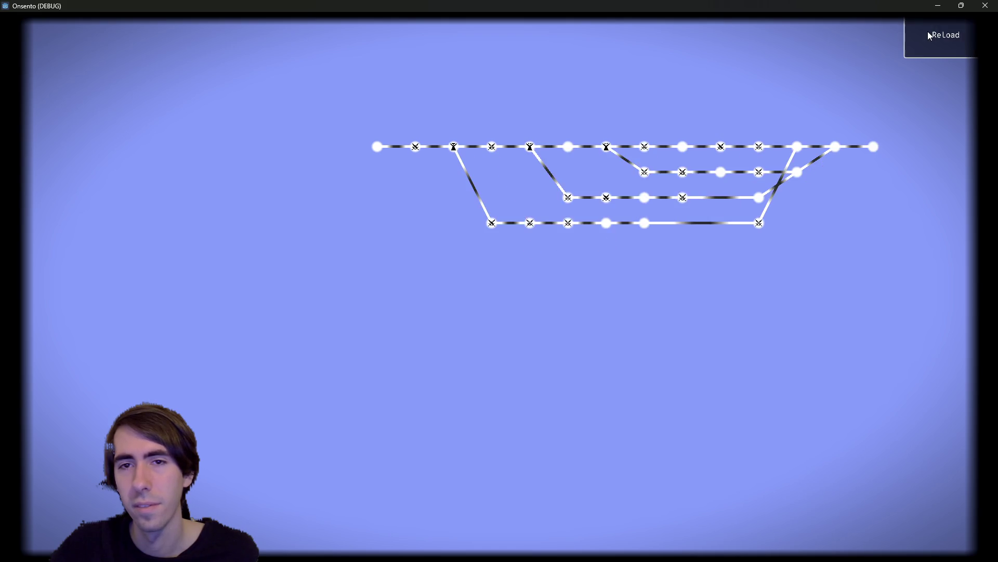
left_click(929, 34)
left_click(928, 34)
left_click(928, 34)
left_click(929, 34)
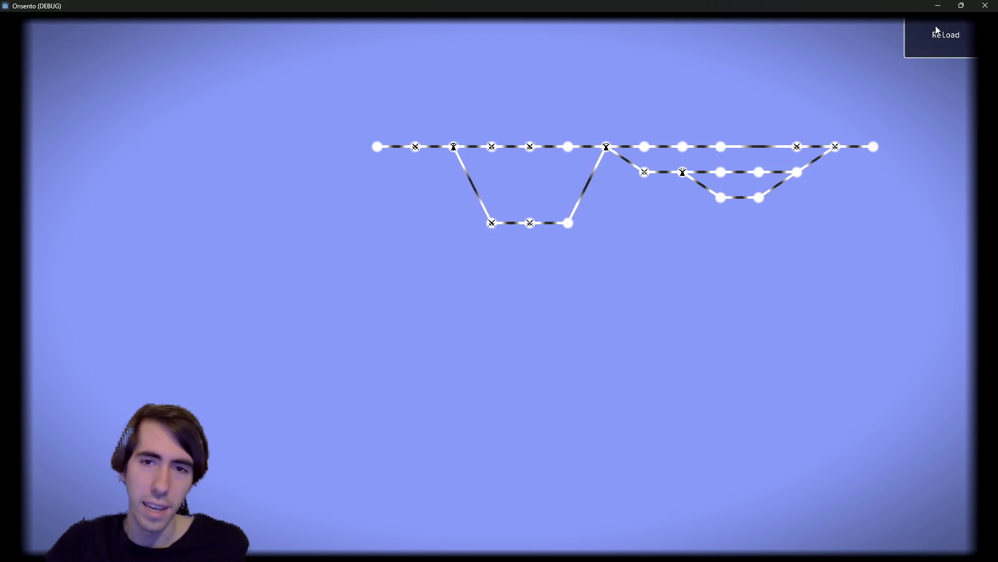
left_click(930, 35)
left_click(930, 35)
left_click(933, 34)
left_click(933, 31)
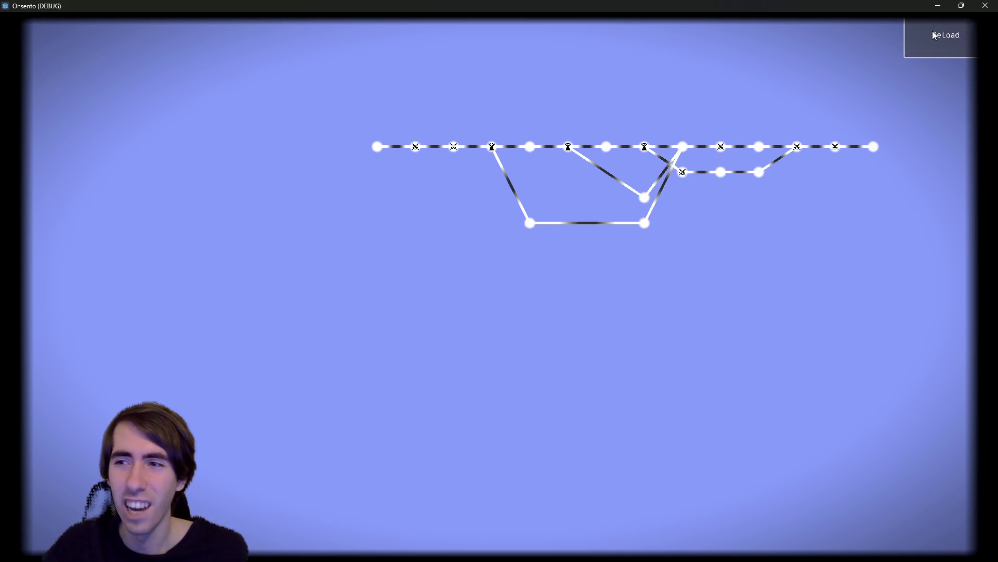
left_click(932, 33)
left_click(931, 34)
left_click(929, 35)
left_click(927, 39)
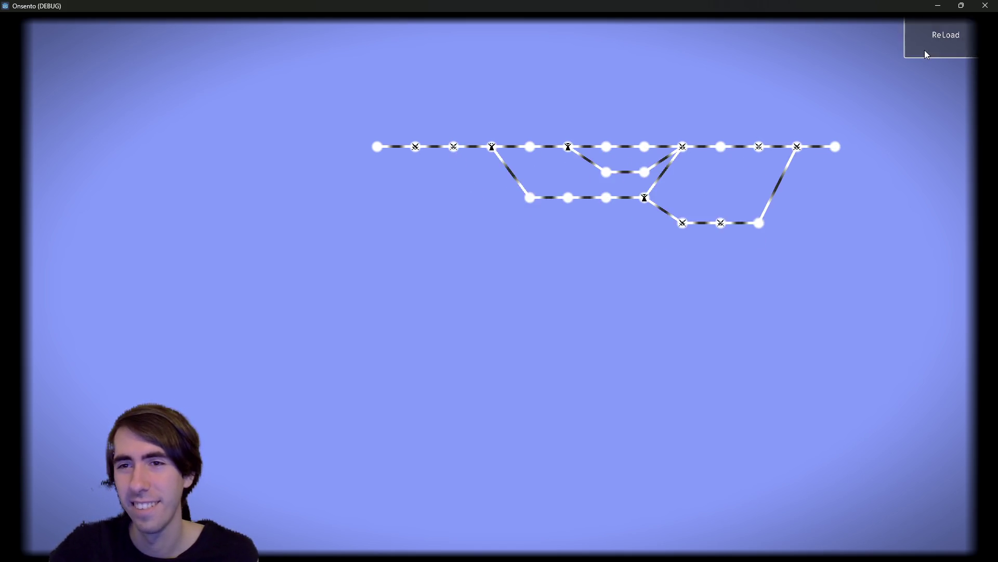
left_click(925, 50)
left_click(924, 50)
left_click(924, 50)
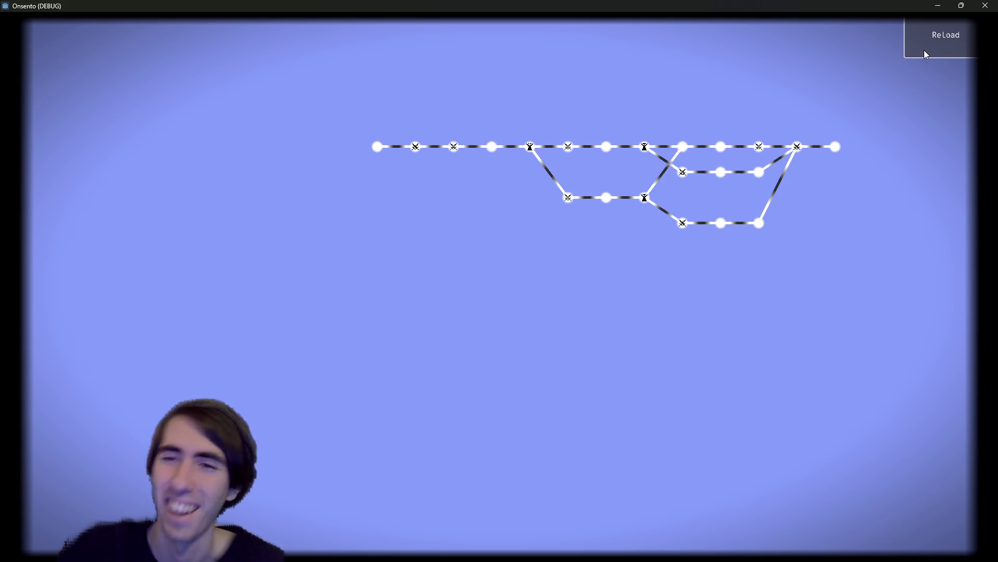
left_click(924, 50)
left_click(925, 50)
left_click(924, 50)
left_click(925, 50)
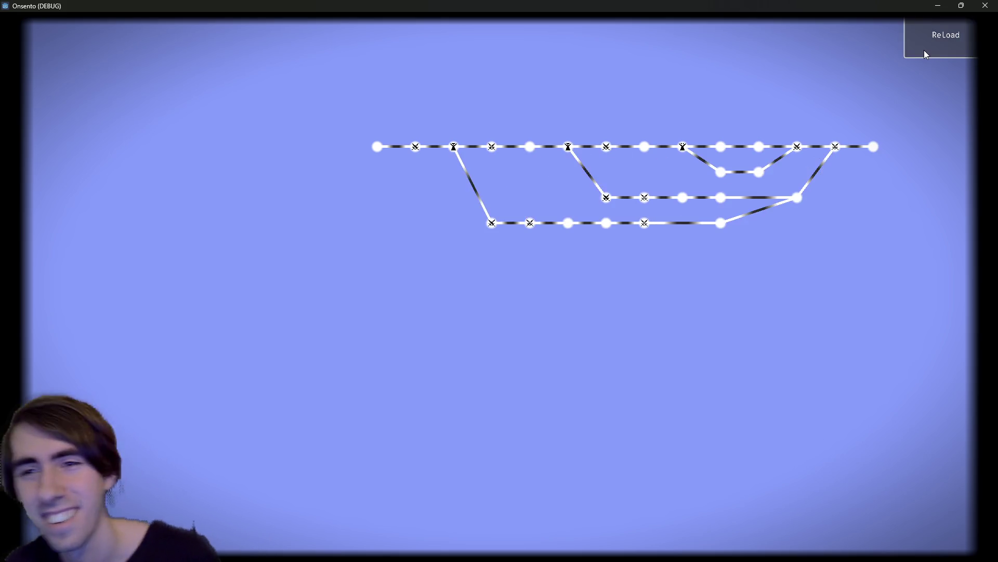
left_click(925, 50)
left_click(924, 50)
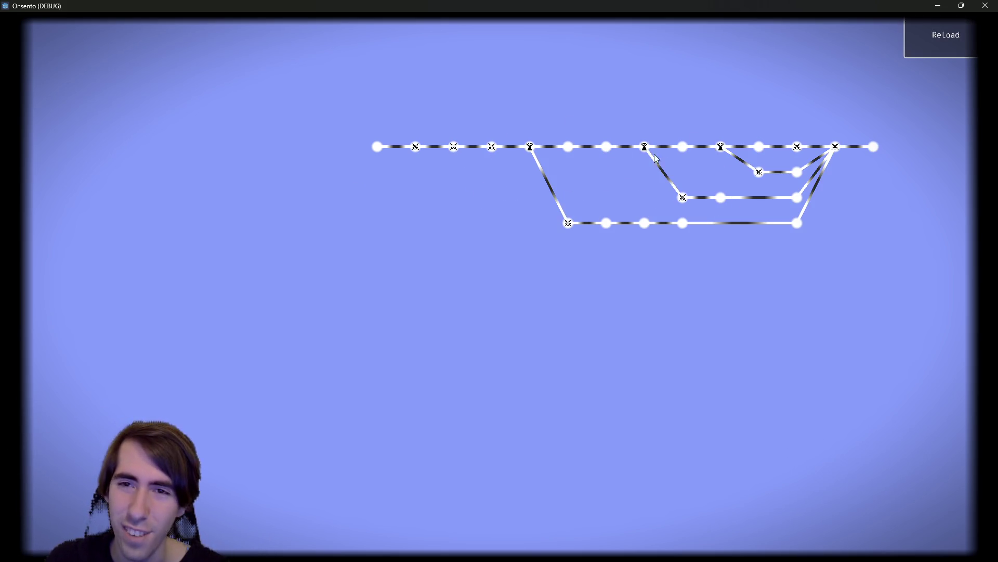
left_click(944, 40)
left_click(946, 38)
left_click(945, 41)
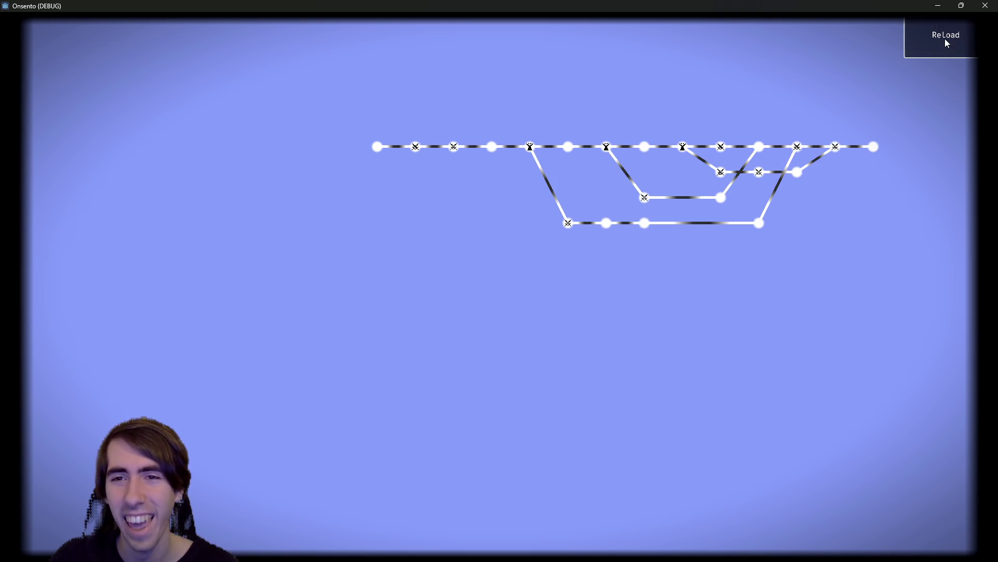
left_click(945, 38)
left_click(944, 38)
left_click(944, 39)
left_click(942, 38)
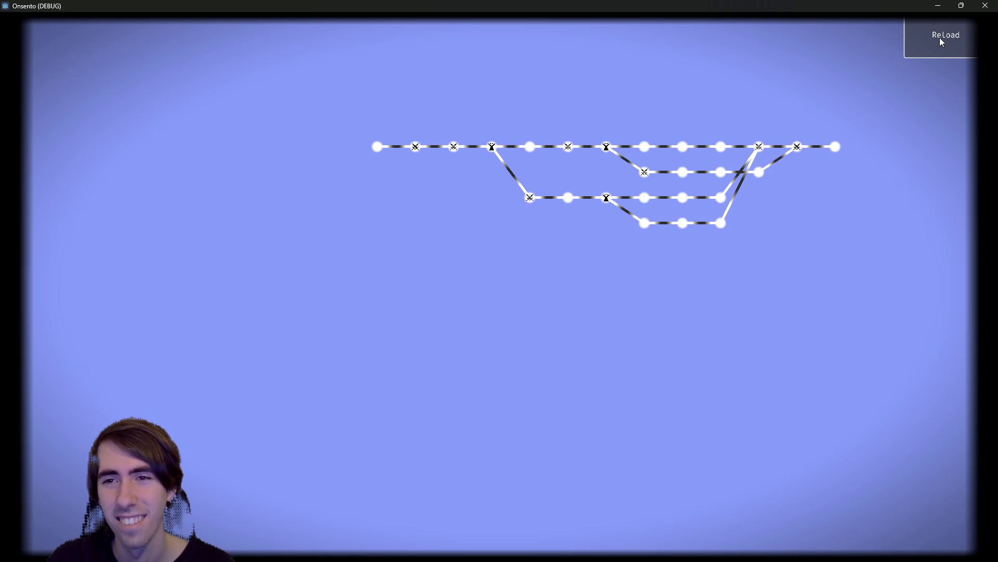
left_click(933, 36)
left_click(933, 36)
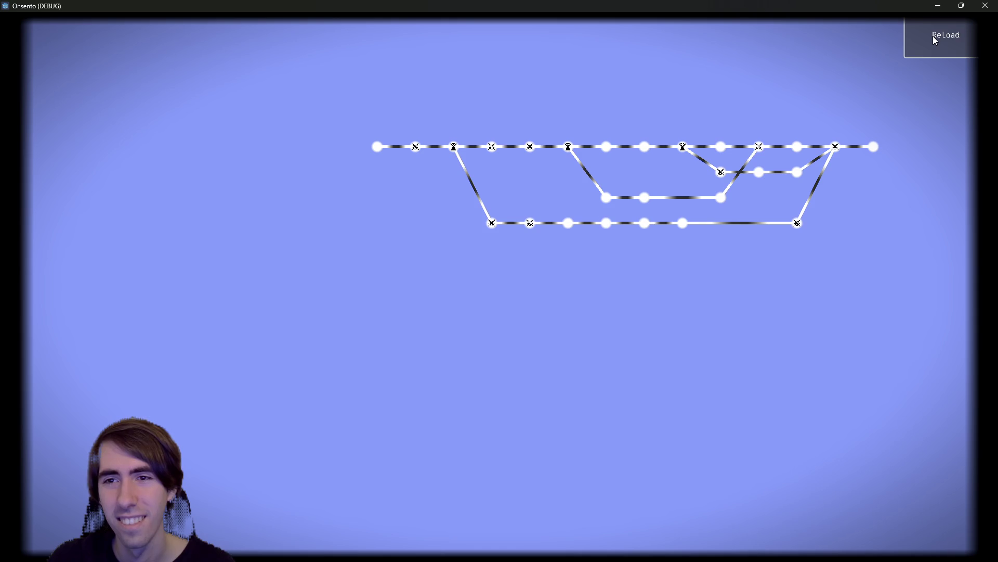
left_click(935, 40)
left_click(933, 38)
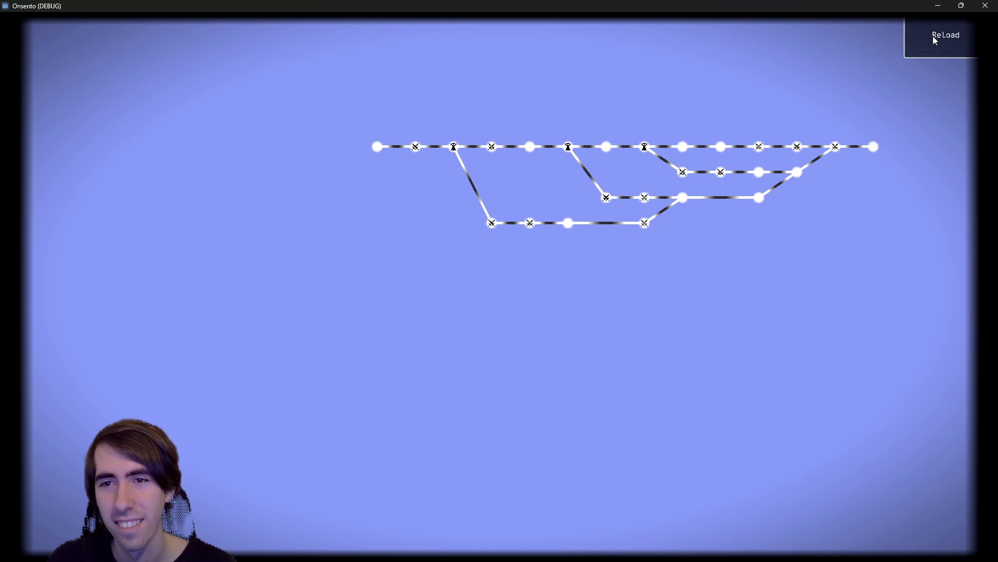
left_click(933, 37)
left_click(933, 37)
left_click(933, 35)
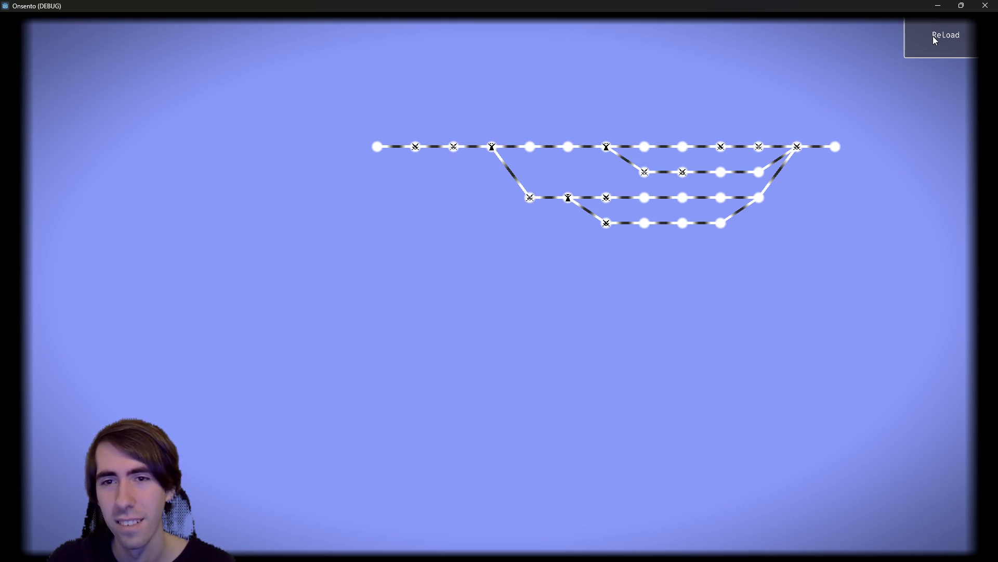
left_click(933, 35)
left_click(933, 36)
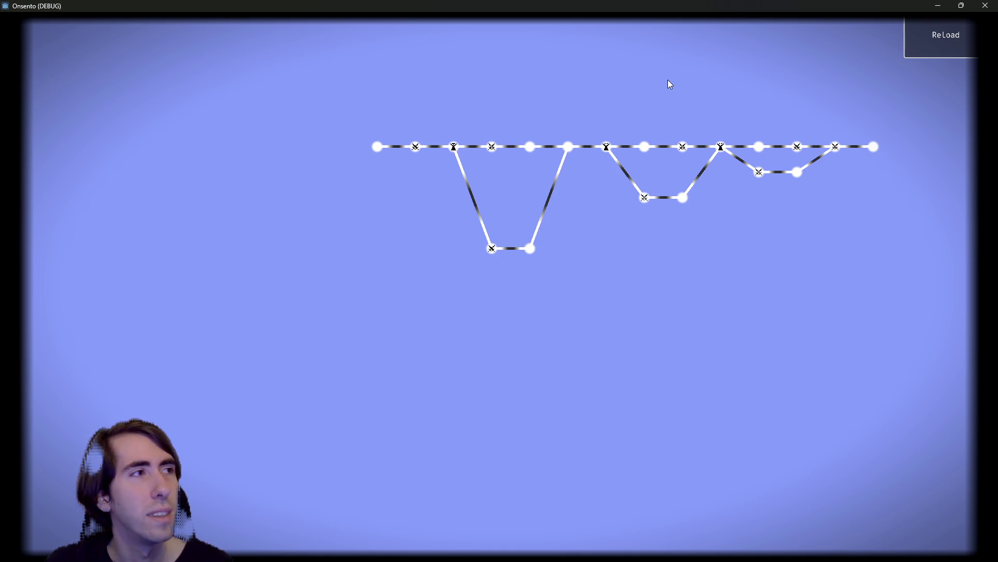
Step: Regenerate the dungeon layout about fifteen more times with ReLoad, then close the Onsento (DEBUG) window
left_click(922, 36)
left_click(922, 36)
left_click(922, 35)
left_click(922, 36)
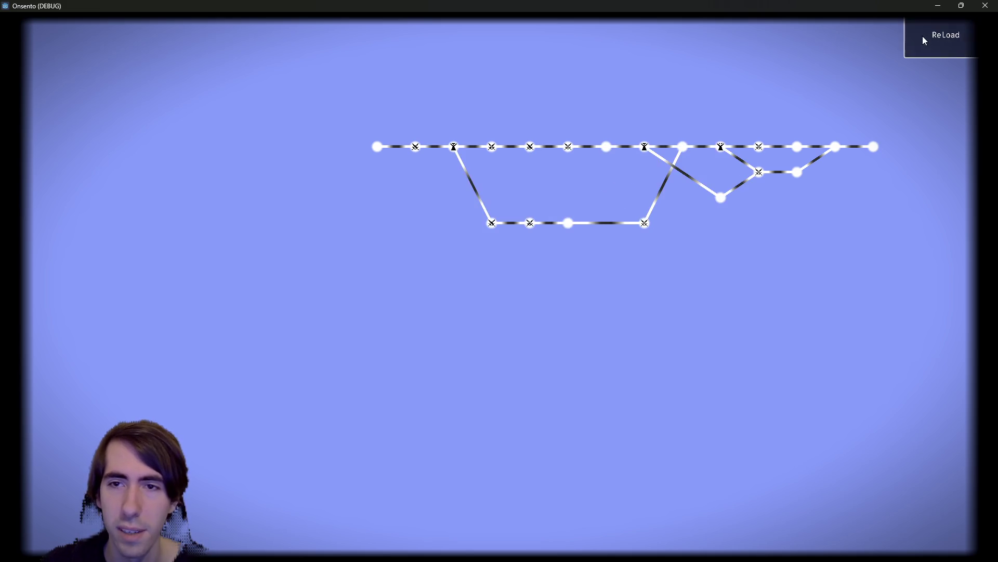
left_click(922, 36)
left_click(923, 36)
left_click(922, 36)
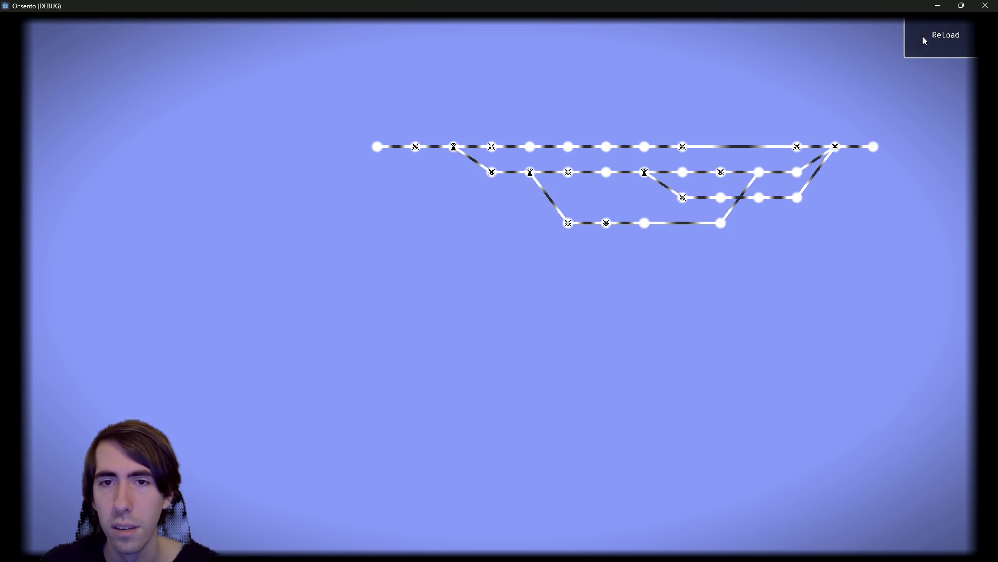
left_click(922, 36)
left_click(922, 36)
left_click(922, 36)
left_click(924, 36)
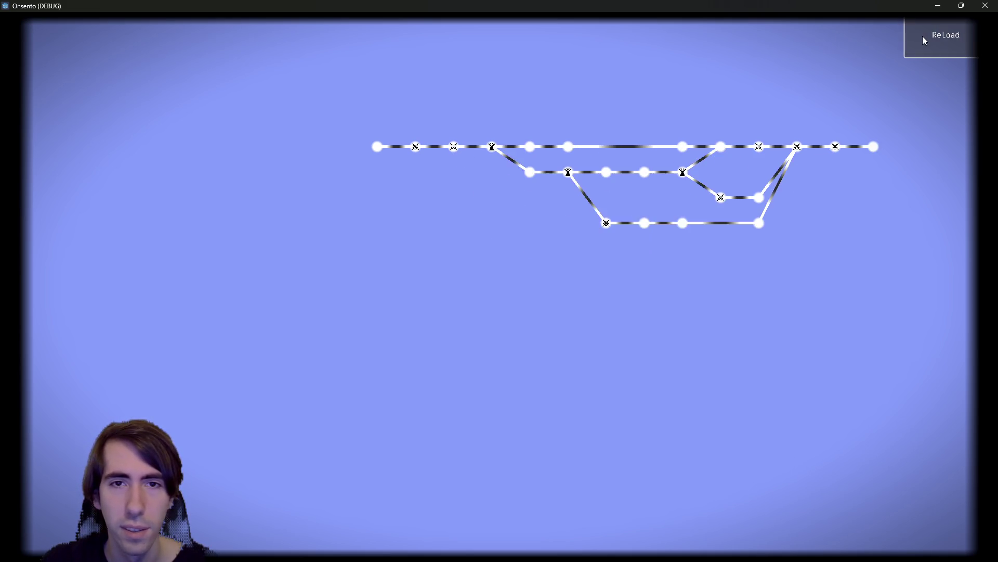
left_click(924, 36)
left_click(924, 36)
left_click(923, 37)
left_click(923, 36)
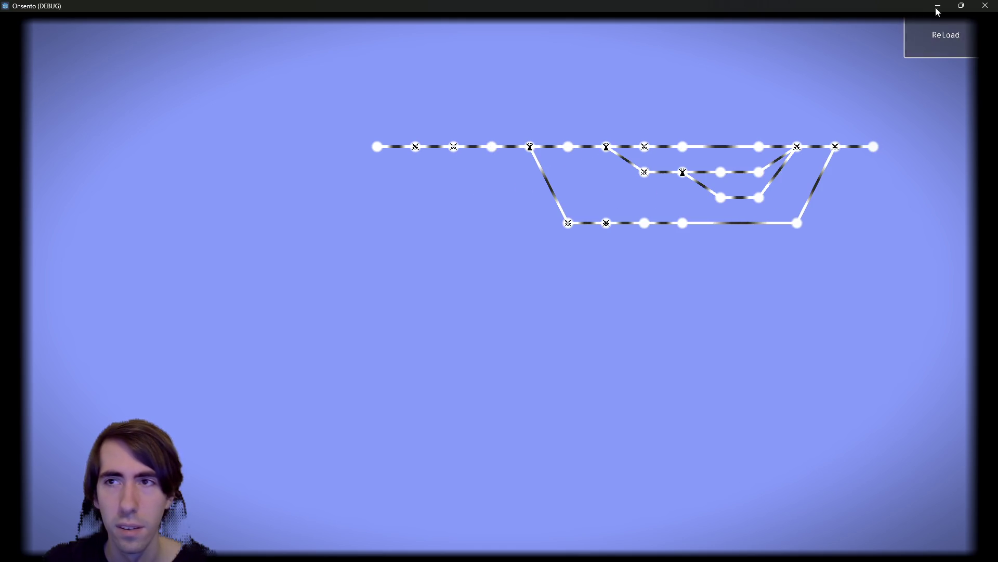
left_click(986, 5)
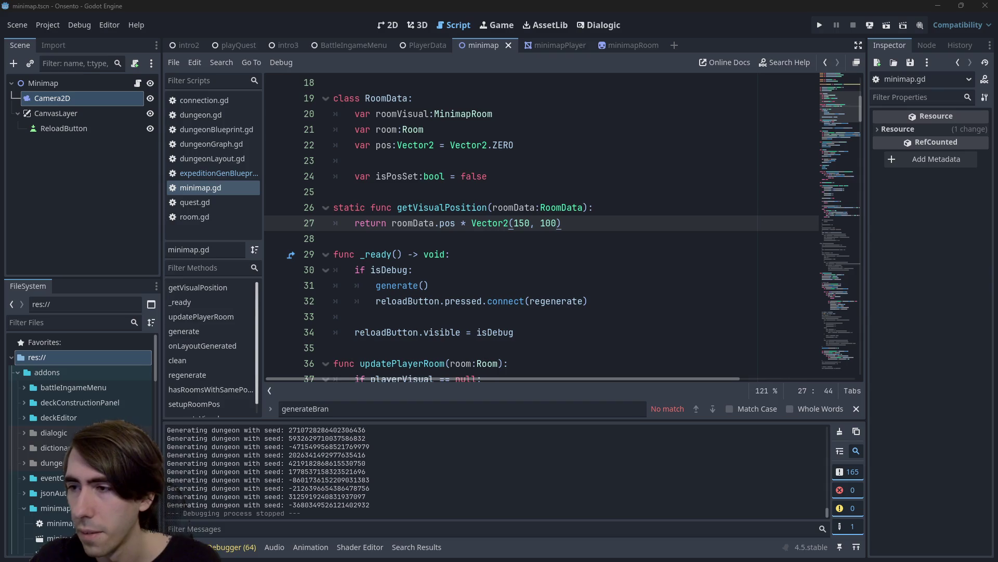
Step: Switch to the Windows Terminal showing the earlier git push and status output
key("alt+Tab")
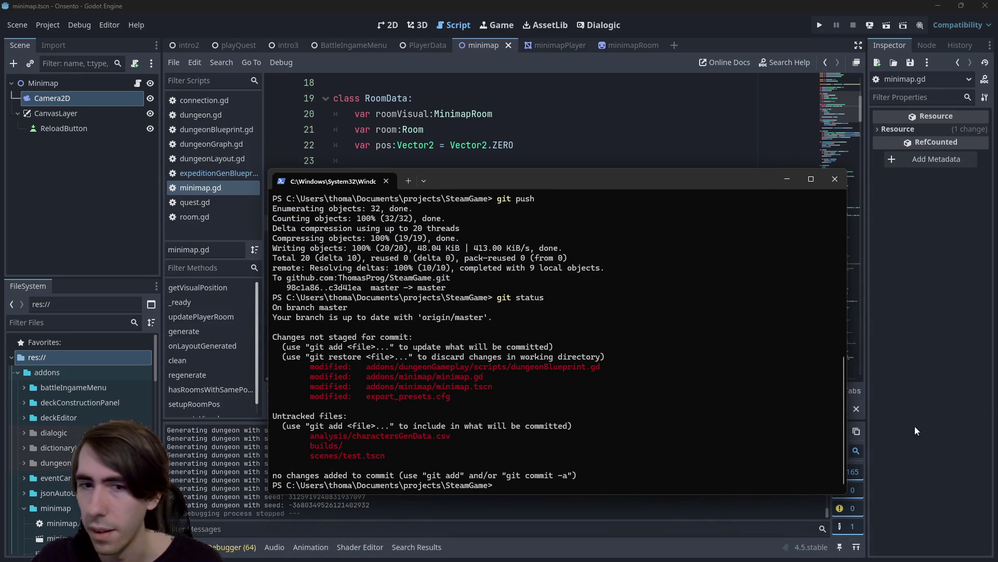
Step: Review the changes in dungeonBlueprint.gd with git diff
type("git sta")
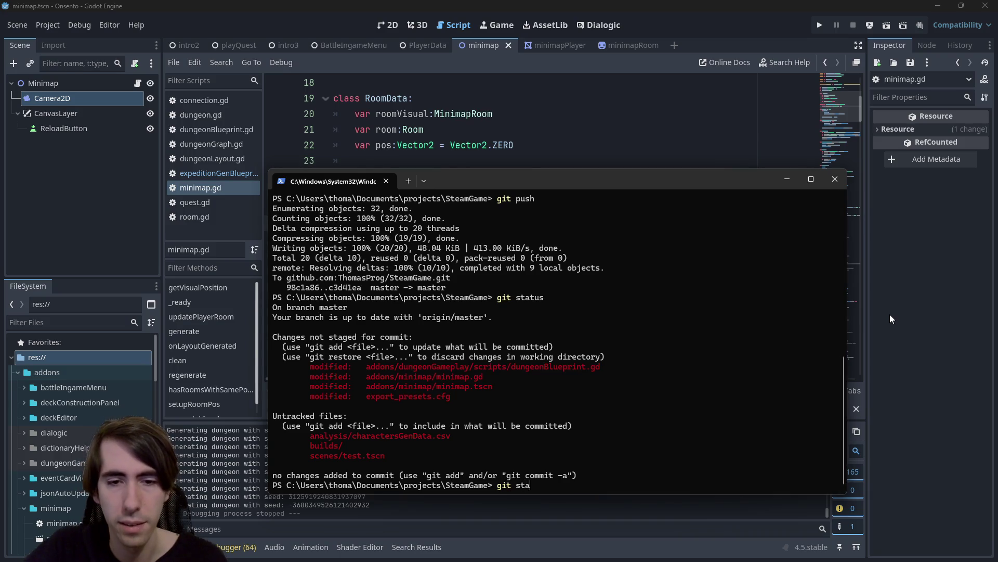
key("BackSpace")
key("BackSpace")
key("BackSpace")
type("add")
left_click_drag(363, 366, 619, 366)
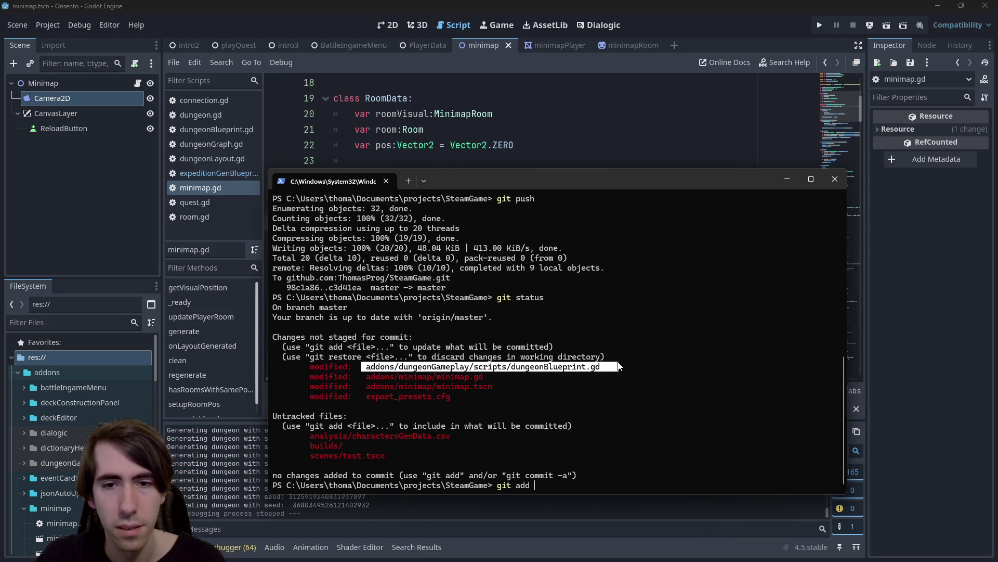
right_click(619, 366)
right_click(607, 347)
left_click_drag(362, 376, 489, 373)
right_click(489, 373)
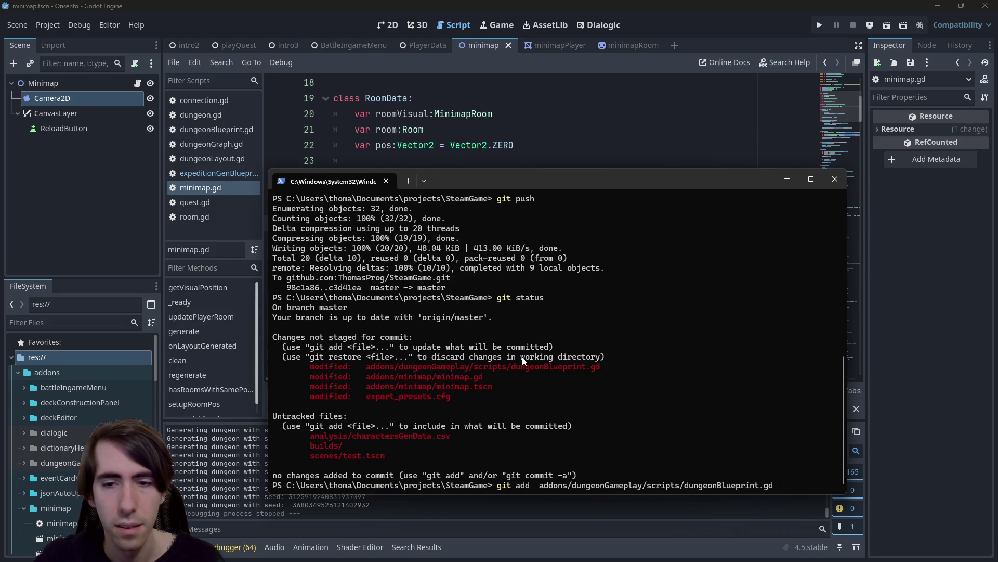
key("ctrl+Left")
key("ctrl+Left")
key("ctrl+Left")
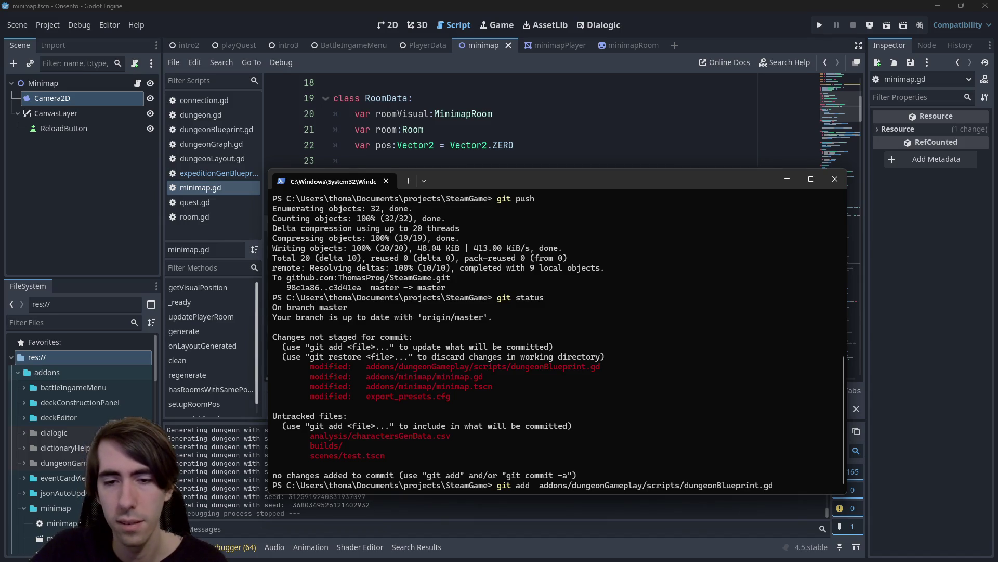
key("BackSpace")
key("BackSpace")
key("BackSpace")
type("diff")
key("Return")
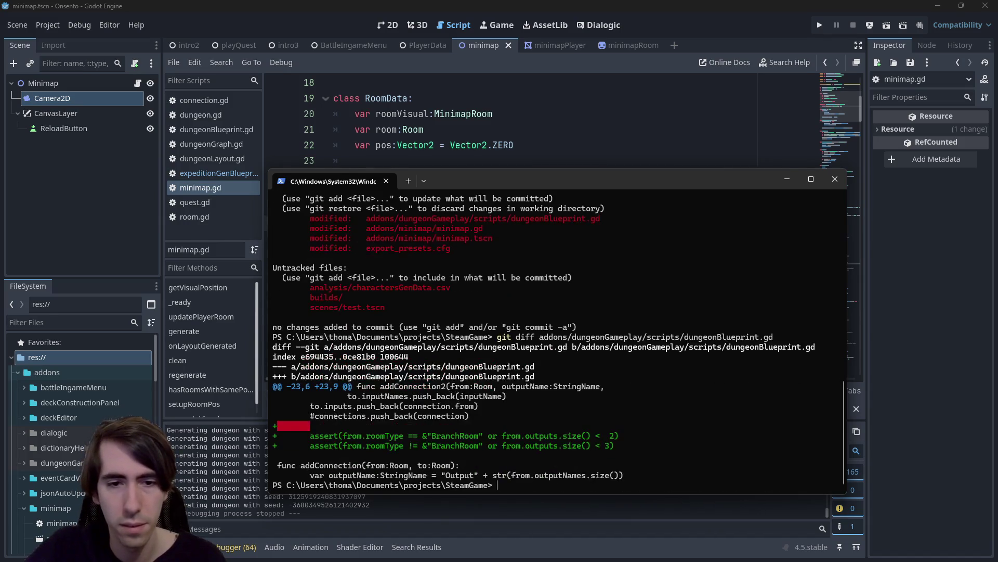
type("q")
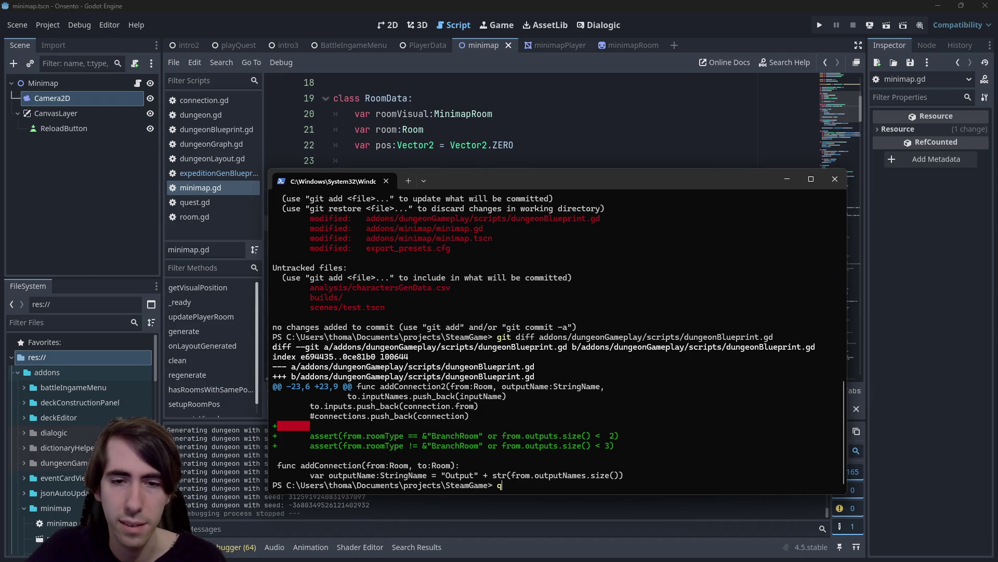
key("BackSpace")
Step: Stage dungeonBlueprint.gd and the addons/minimap/minimap* files with git add
key("Up")
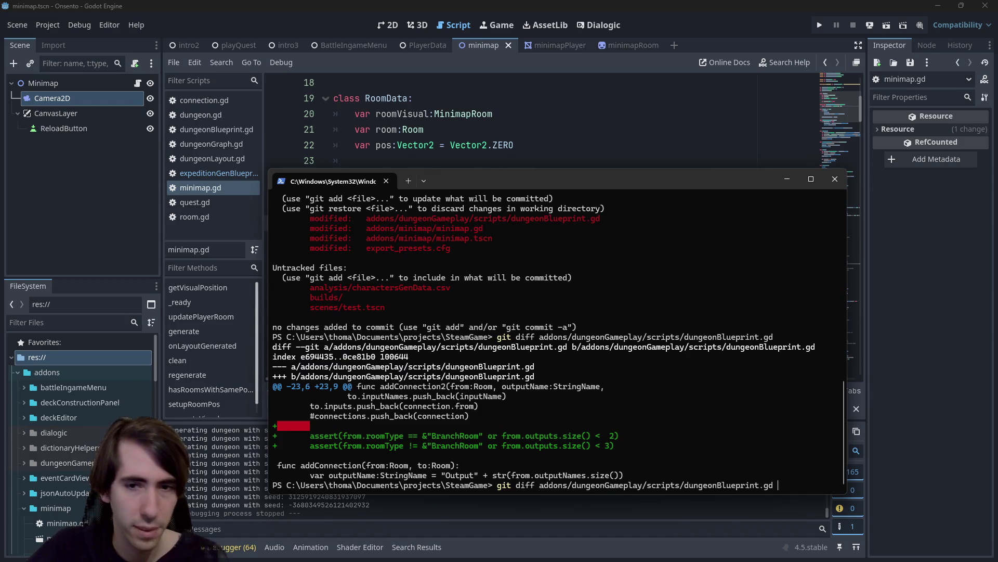
key("Delete")
key("Delete")
key("Delete")
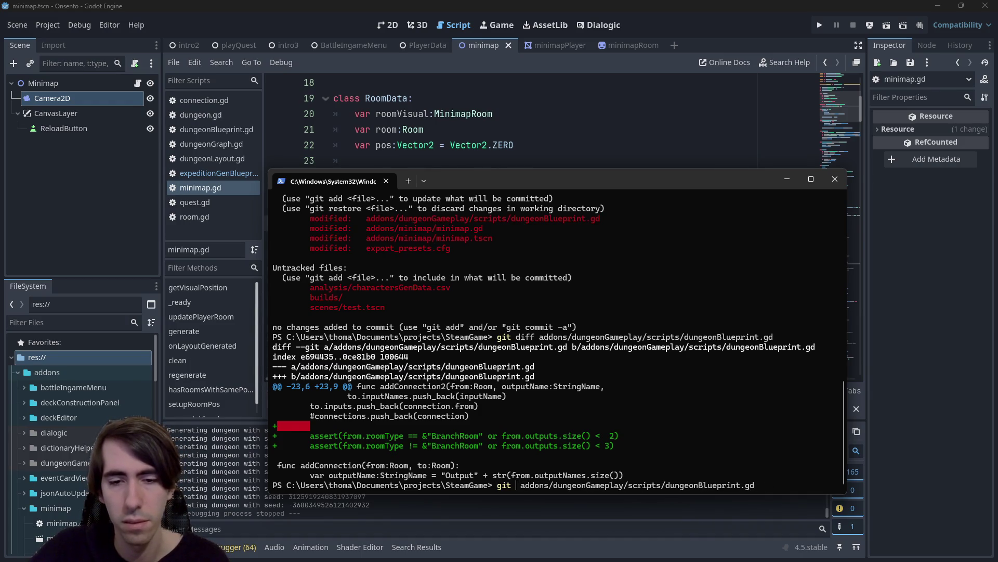
type("add")
key("Return")
type("git add")
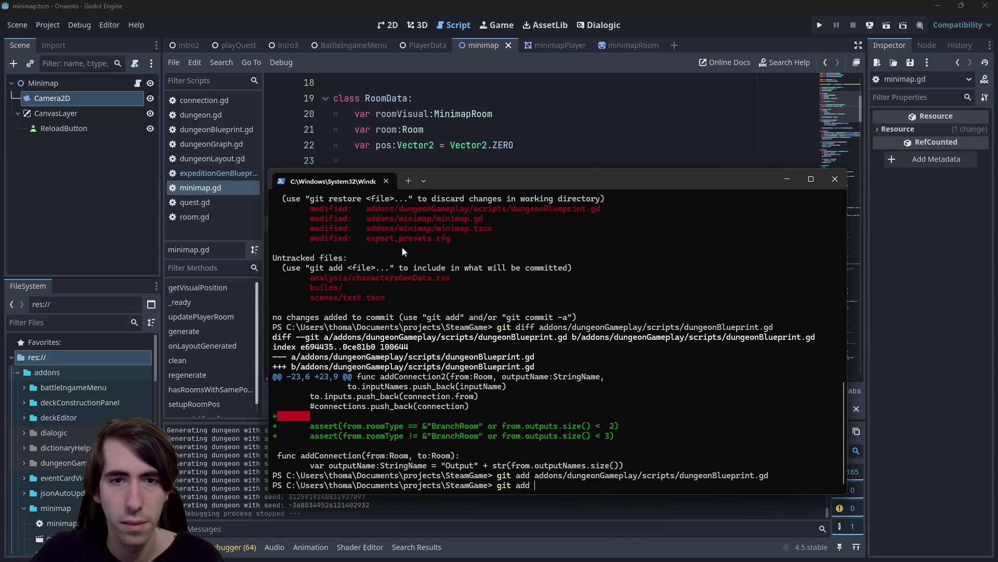
left_click_drag(364, 219, 463, 219)
right_click(470, 219)
right_click(470, 219)
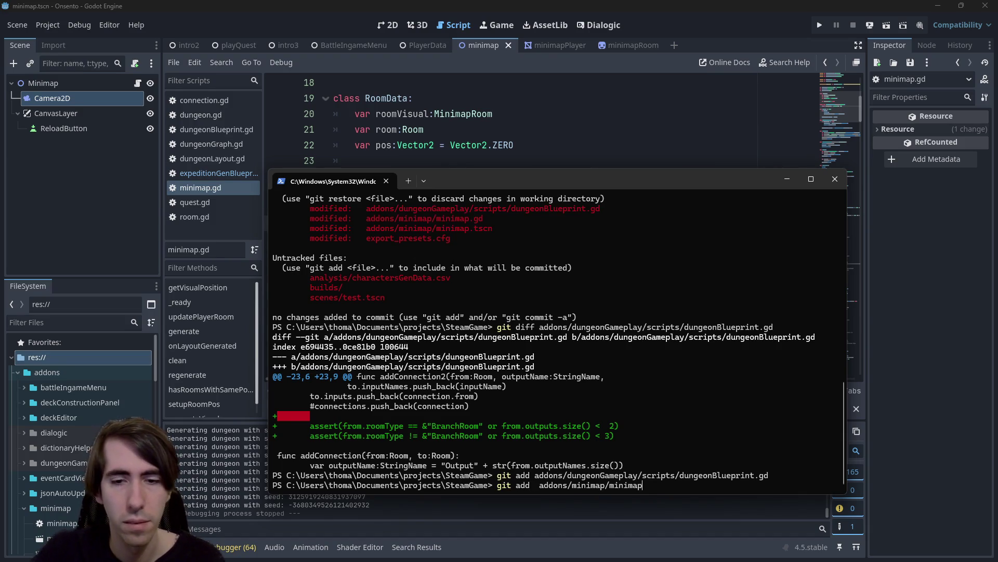
type("*")
key("Return")
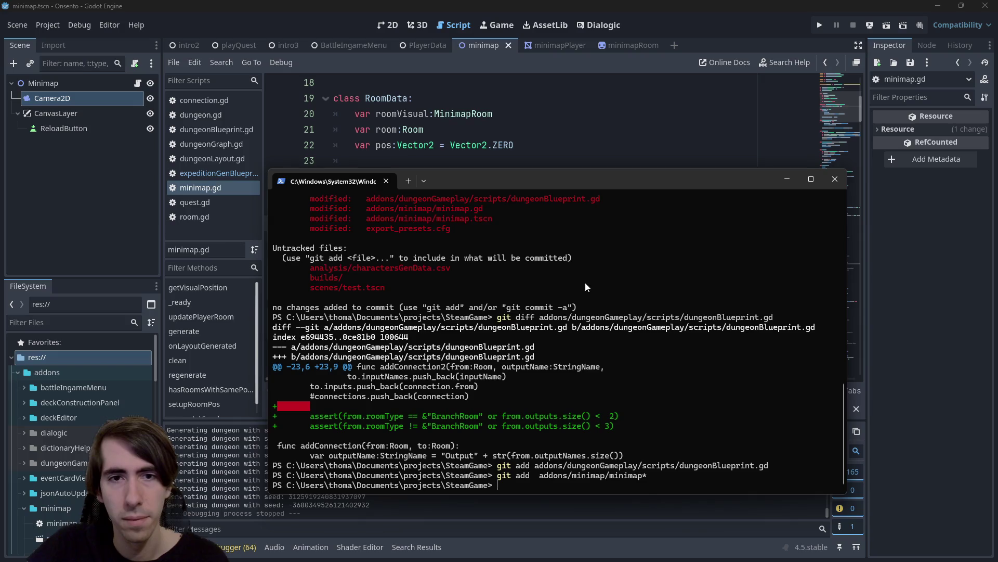
Step: Commit with message "[MAD-213] minimap now displaying connectors correctly without rooms inbetween"
type("git commit -m \"")
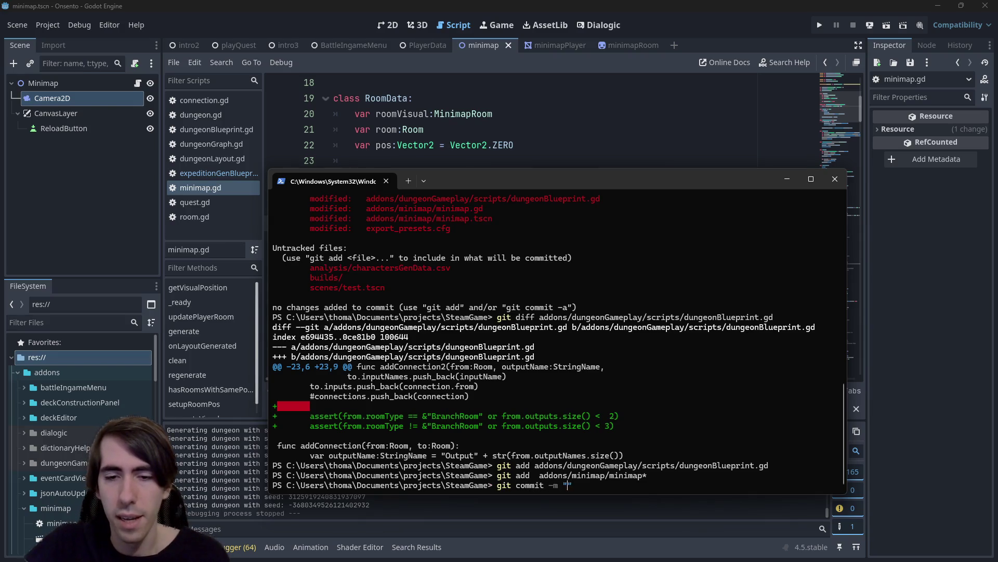
type("[MAD-]\"")
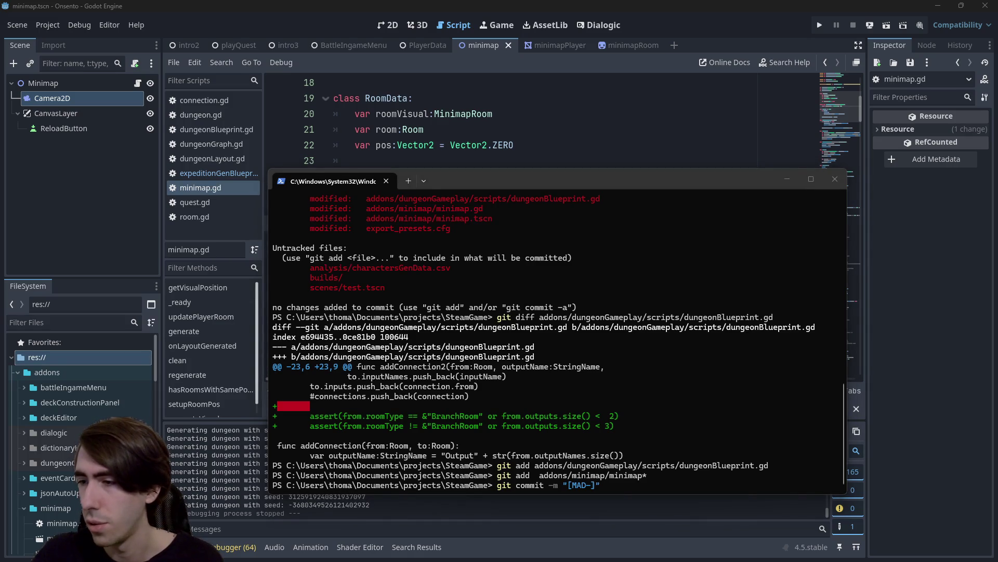
key("alt+Tab")
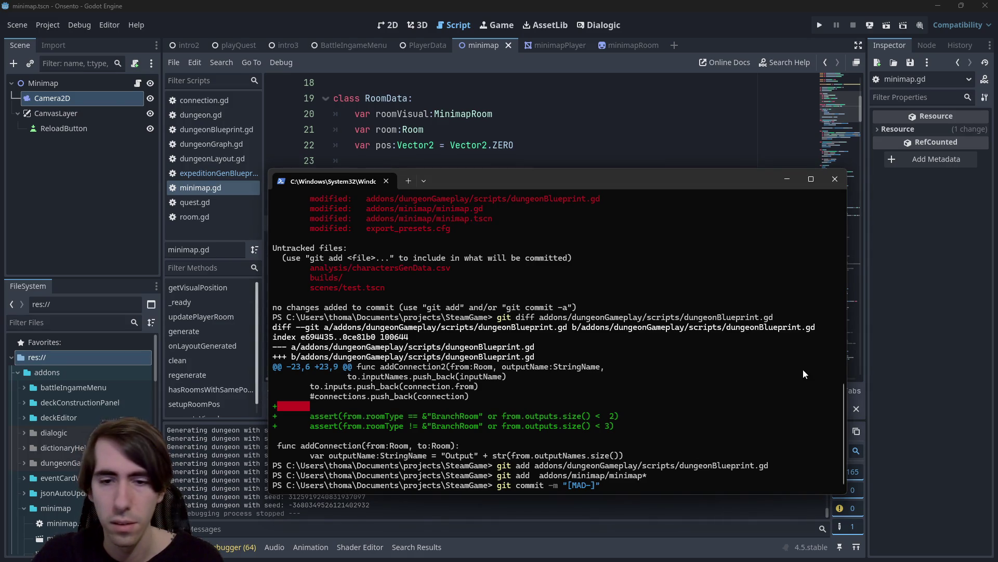
type("213")
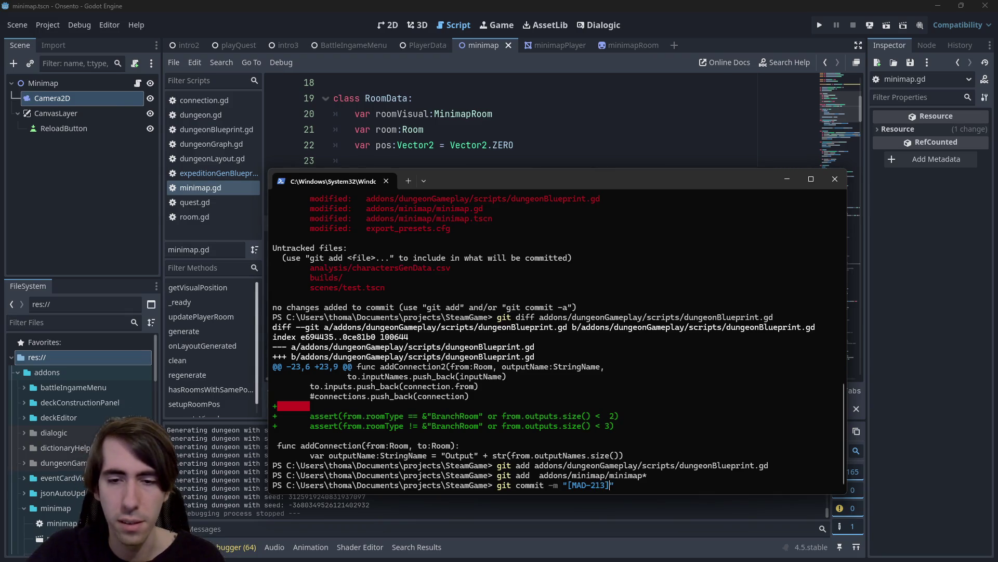
key("Right")
type("minimap n")
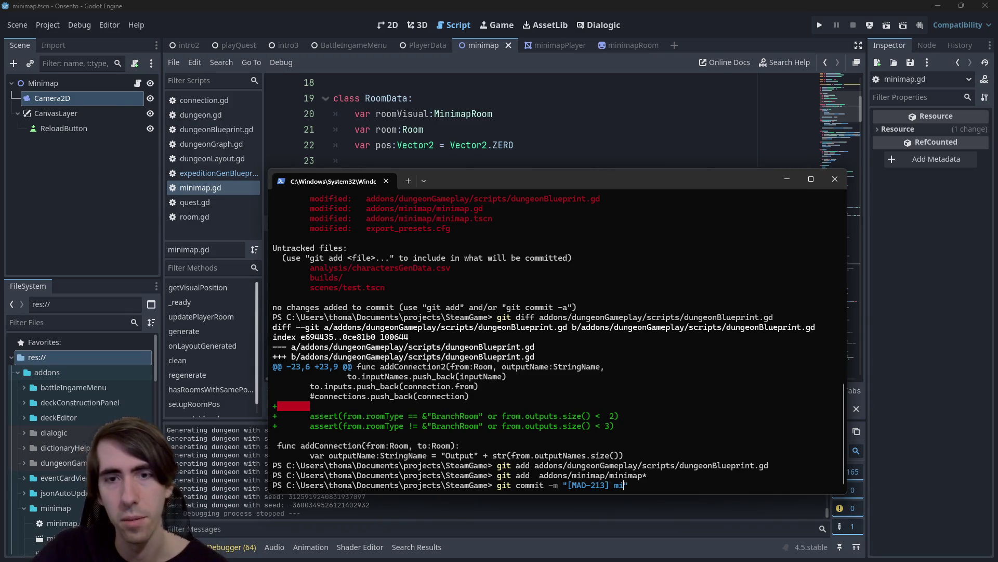
type("ow ")
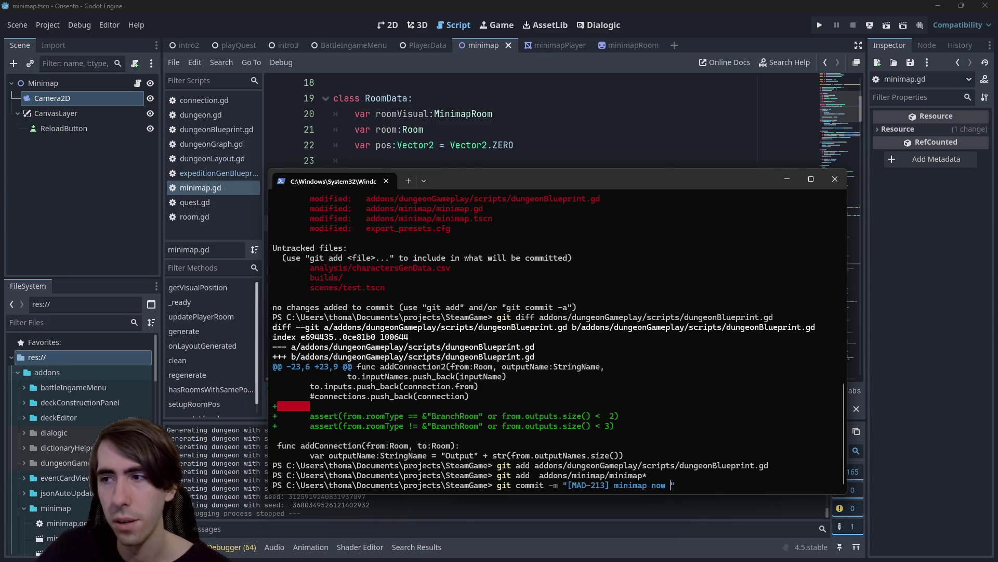
type("displaying ")
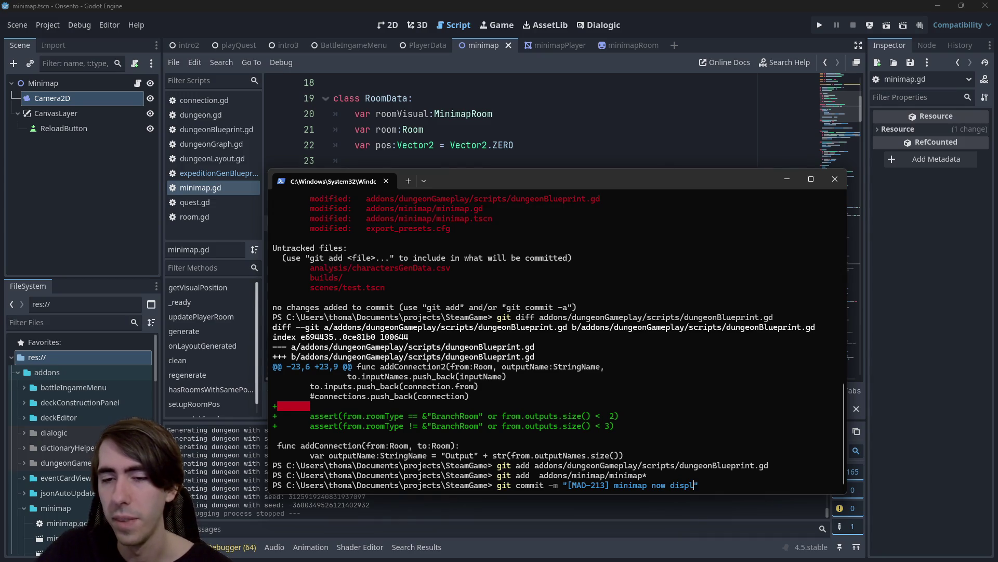
type("connecto")
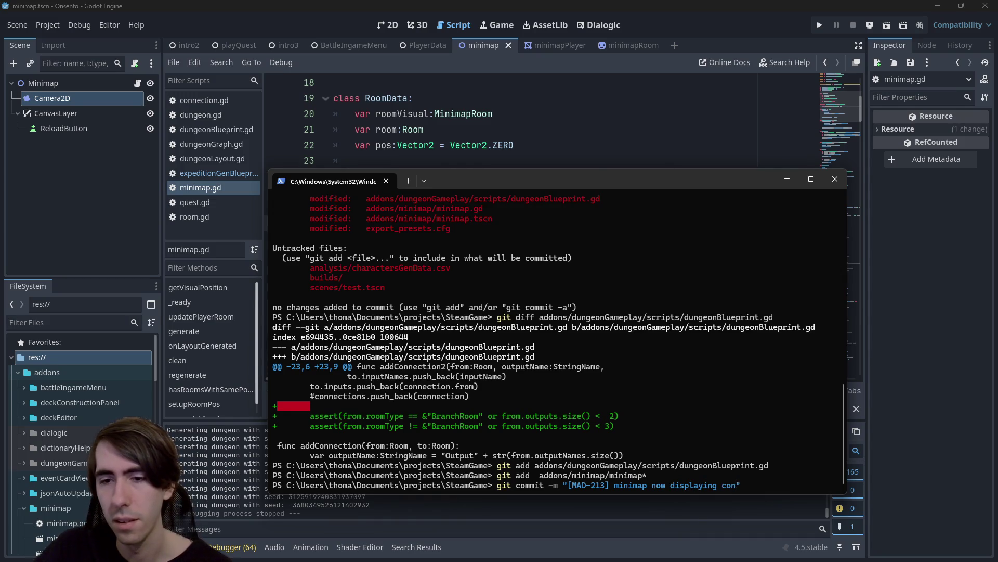
type("rs ")
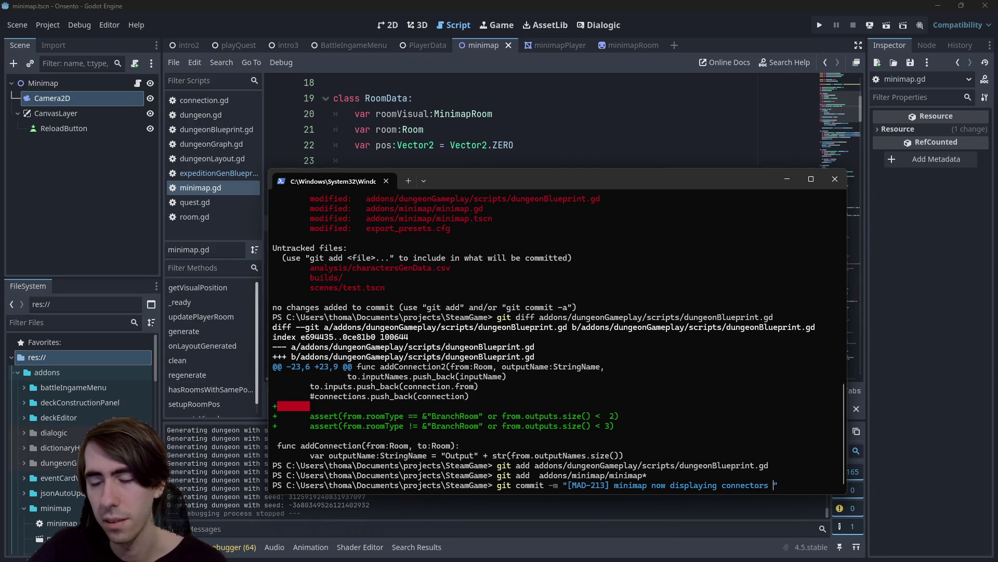
type("correctly wi")
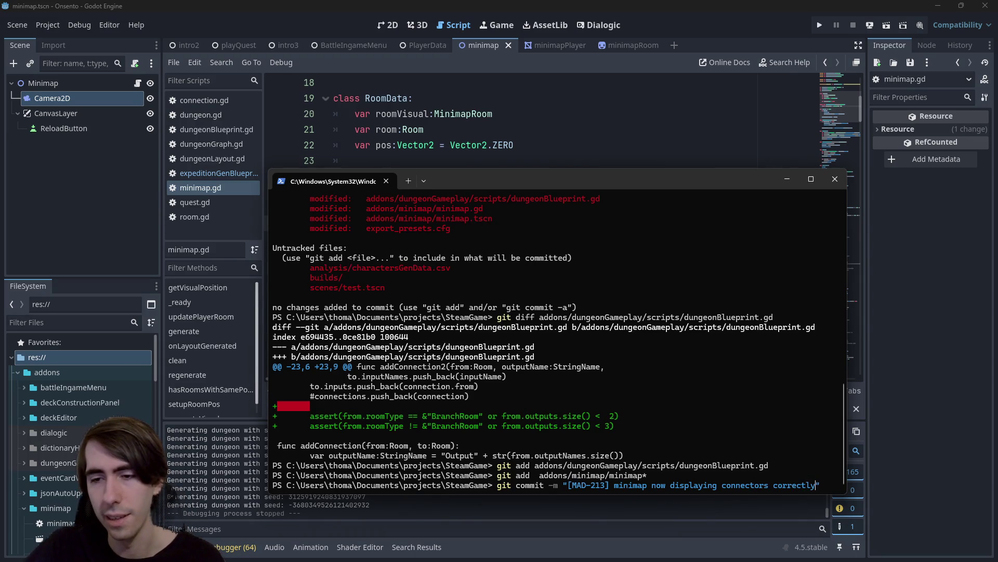
type("thout rooms in ")
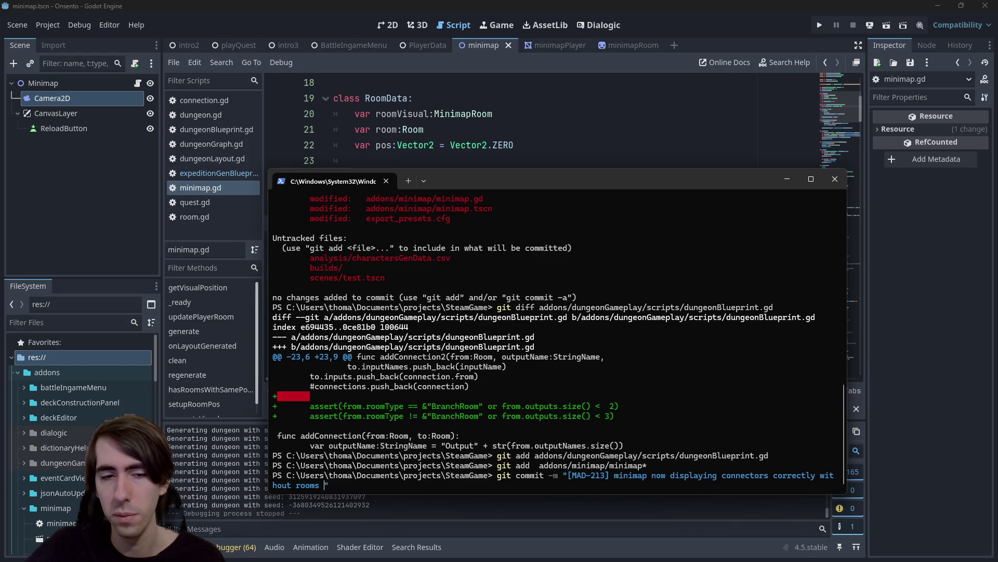
type("etween")
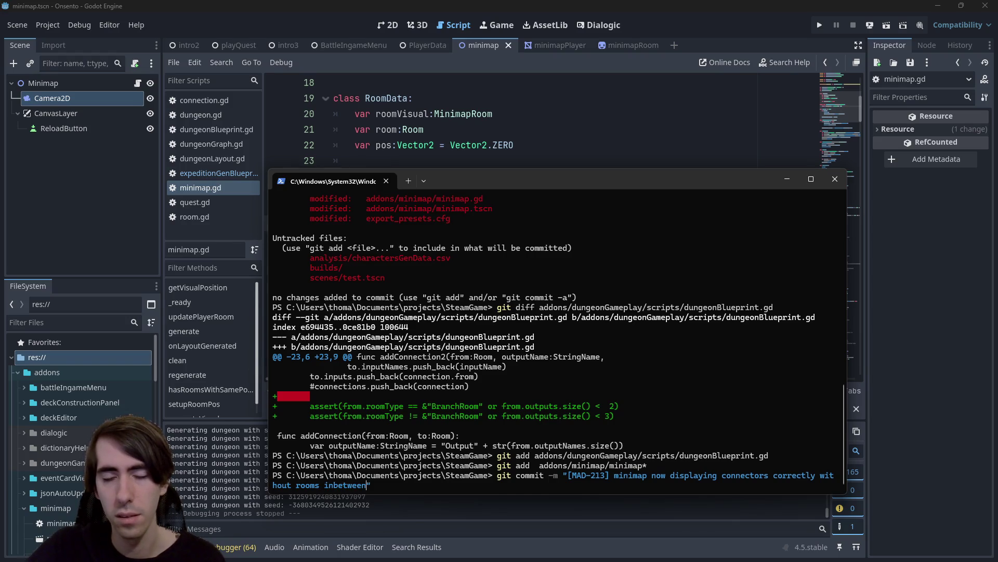
key("Return")
Step: Push the commit to the remote with git push
type("git pu")
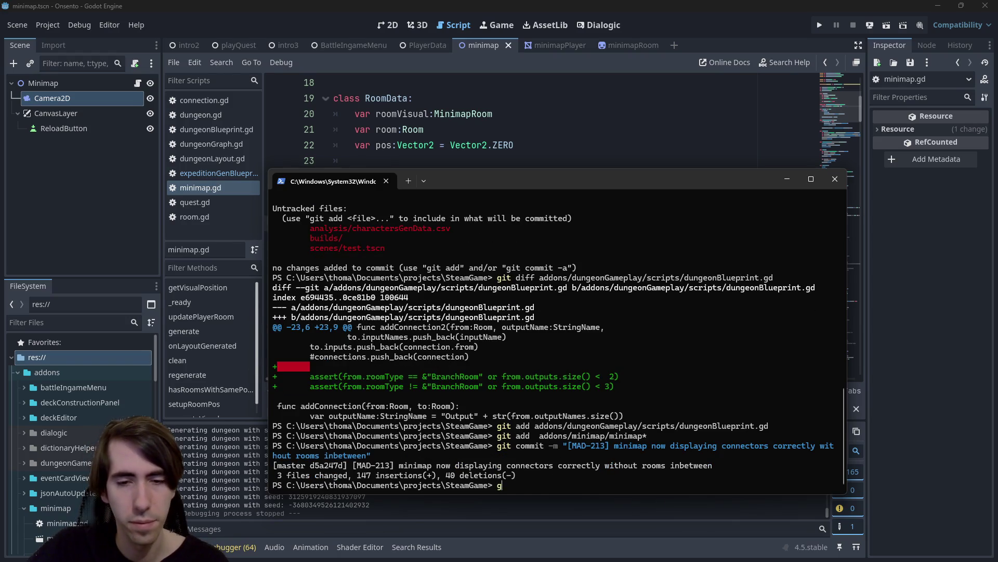
type("sh")
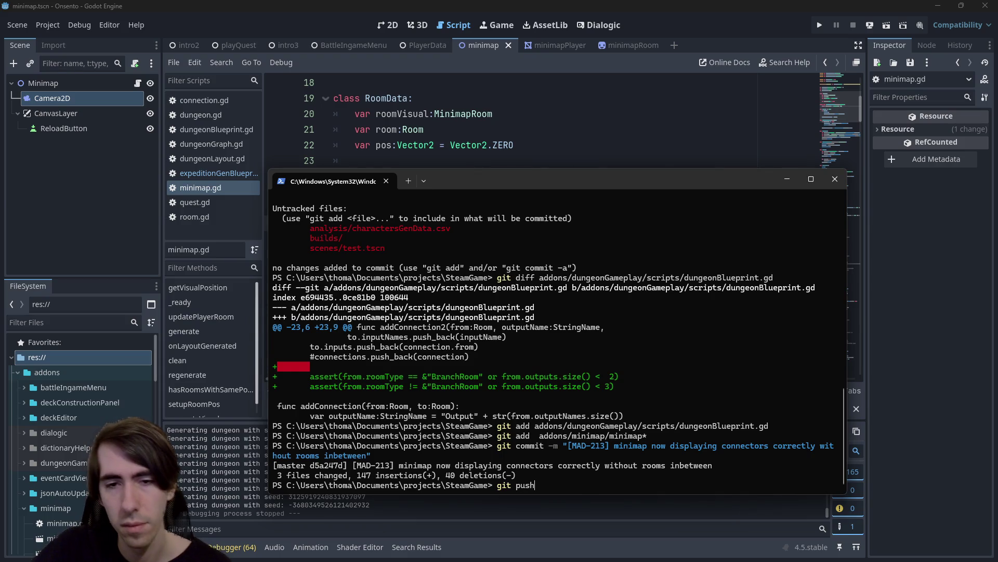
key("Return")
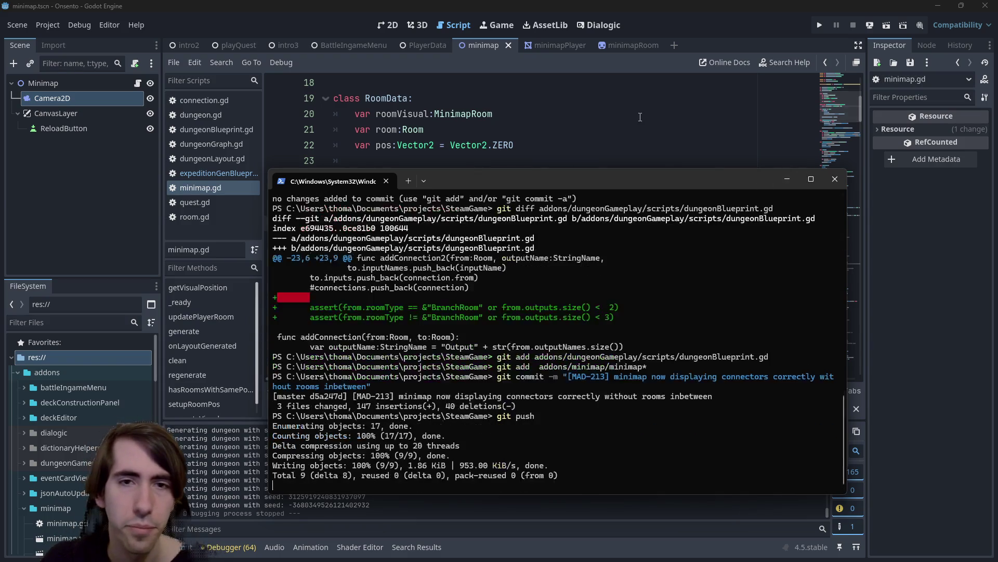
left_click(642, 114)
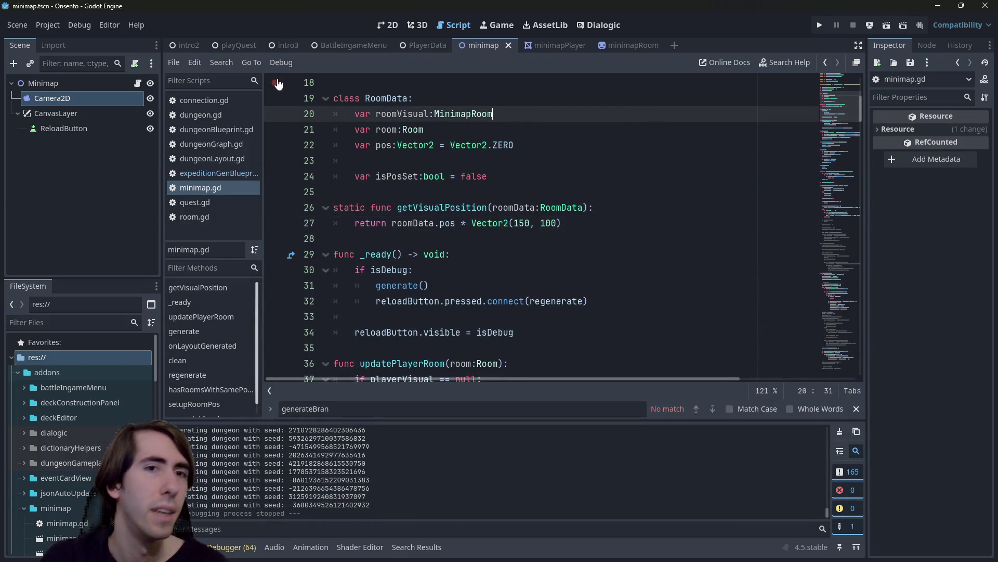
Step: Open minimap.gd in the Script workspace, put the caret on line 5, and select the Minimap node
left_click(386, 26)
scroll(423, 258, "up", 1)
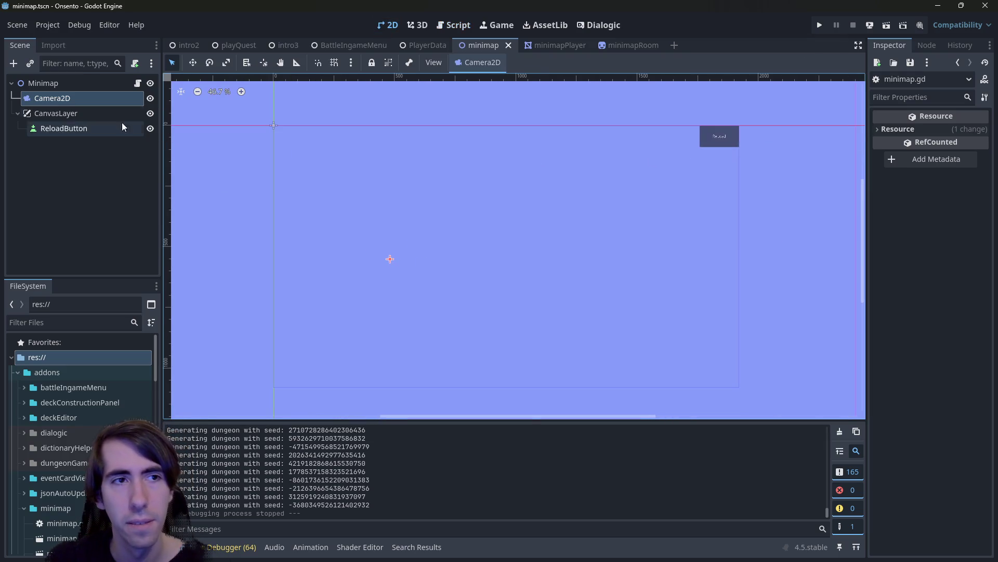
left_click(137, 83)
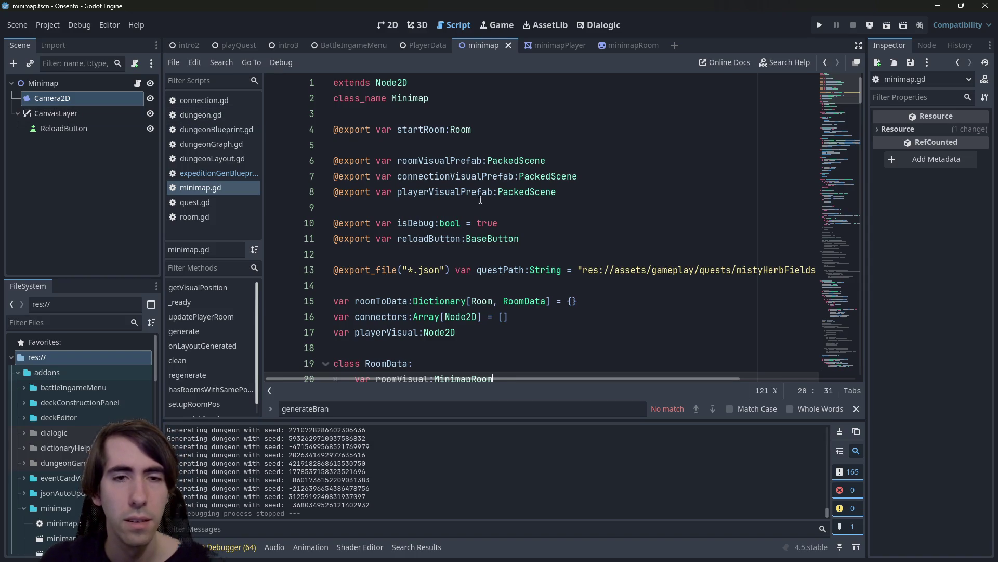
left_click(420, 145)
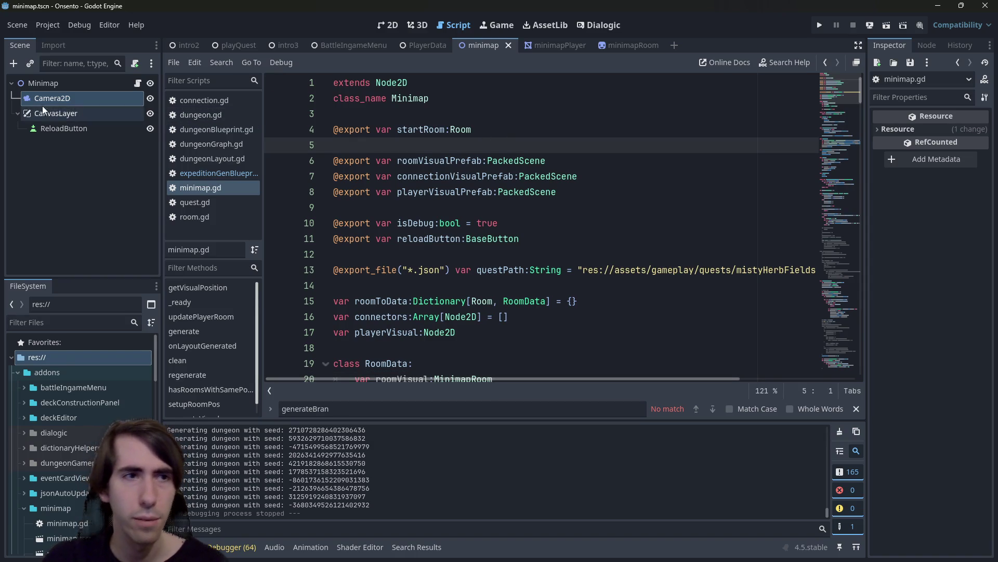
left_click(114, 87)
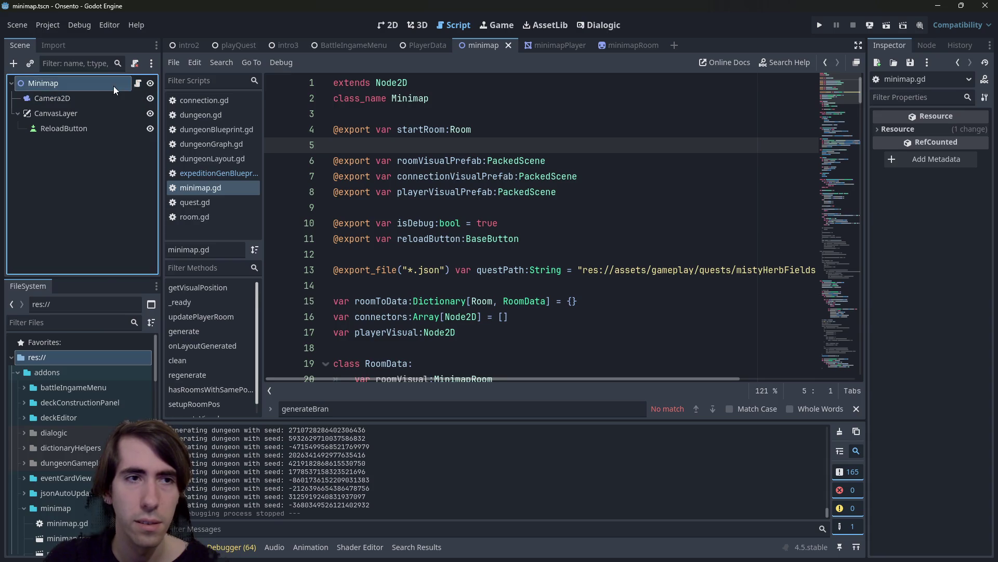
left_click(524, 146)
key("Return")
type("@export var camera")
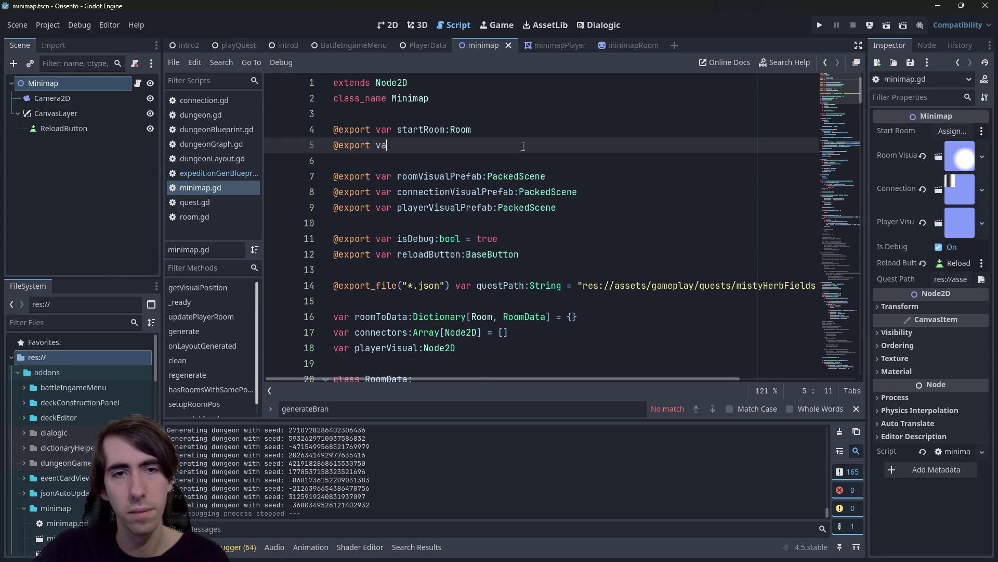
type(":Camera2D")
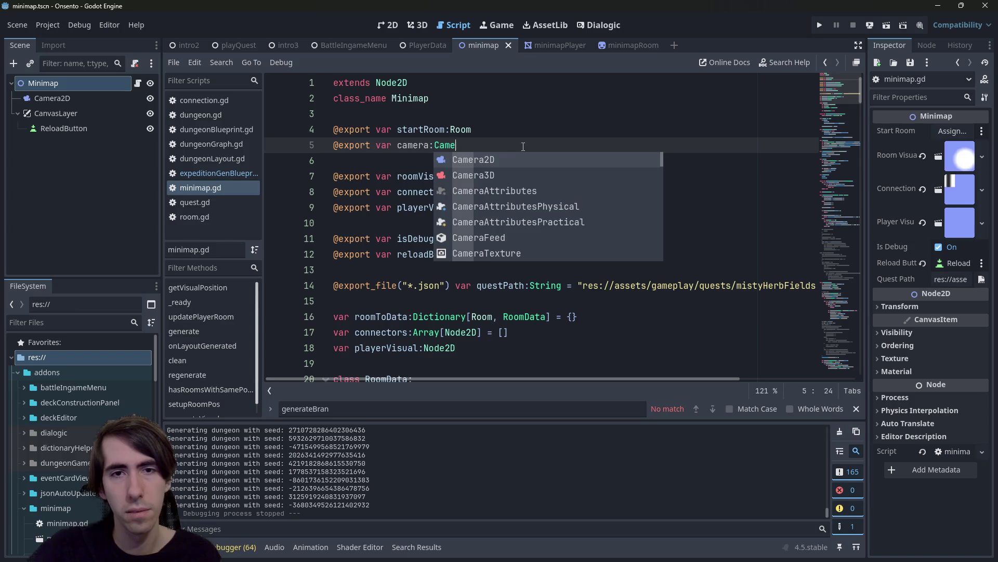
key("ctrl+s")
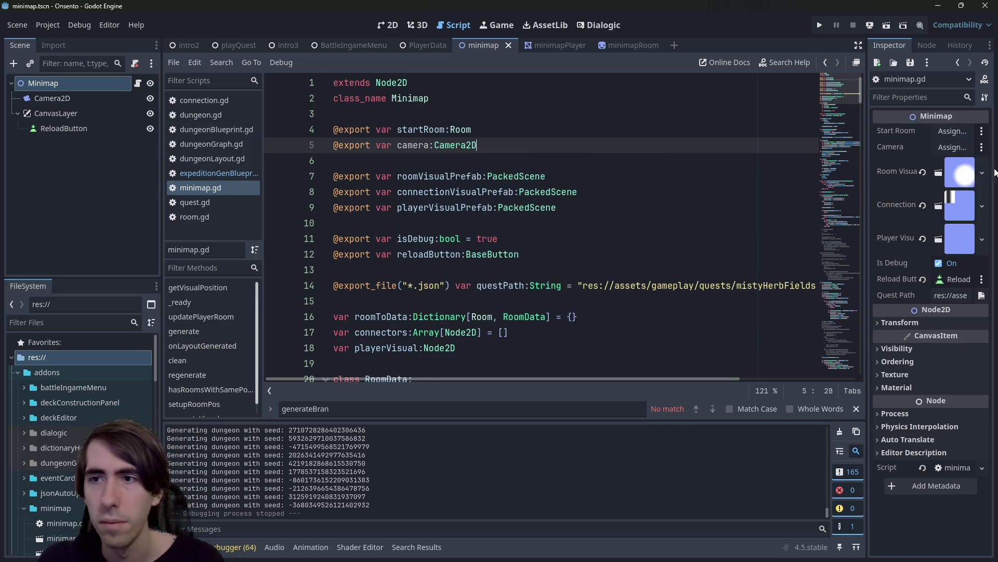
Step: Assign the scene's Camera2D node to the Camera property in the Inspector
left_click(949, 146)
double_click(465, 162)
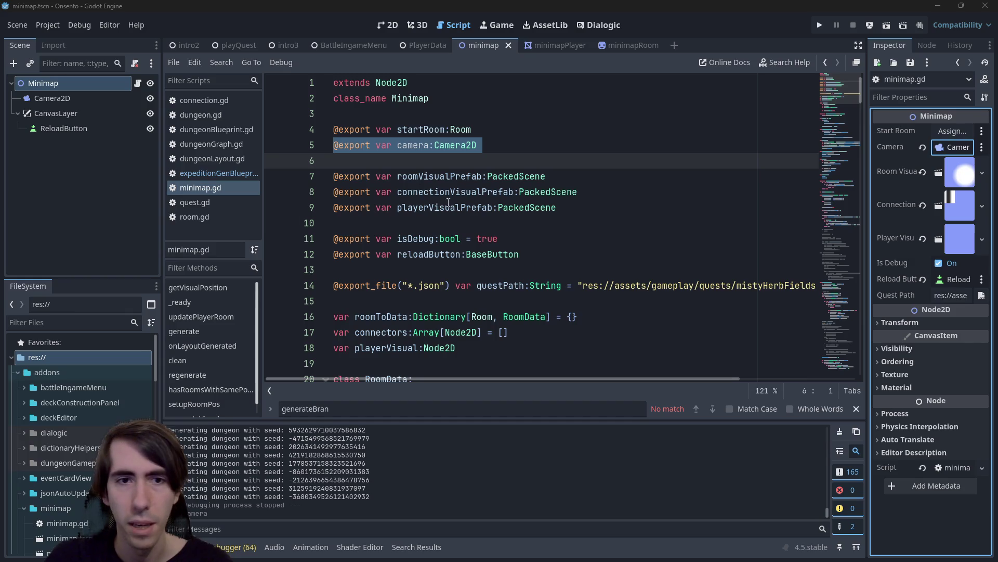
double_click(427, 146)
scroll(427, 146, "down", 10)
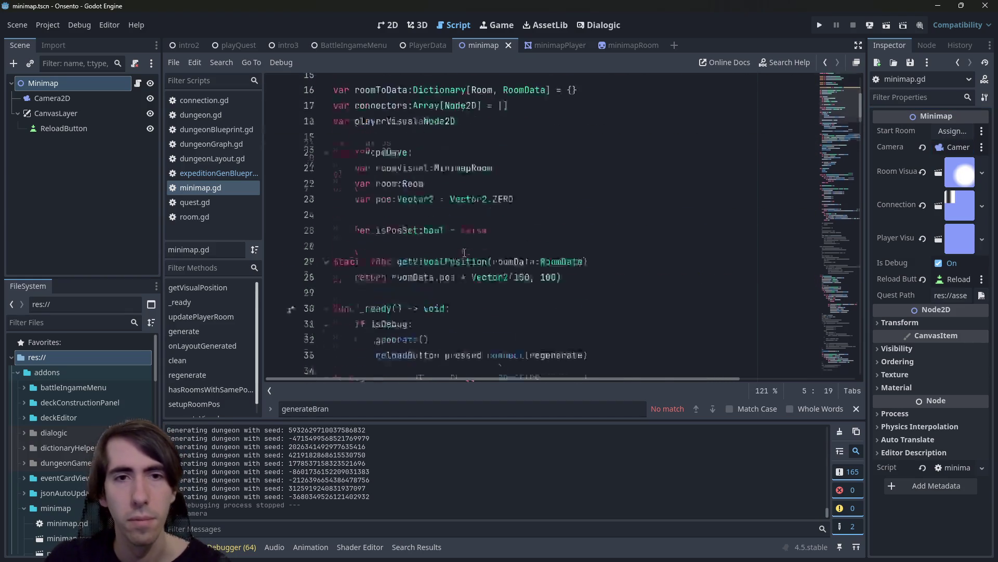
left_click(47, 83)
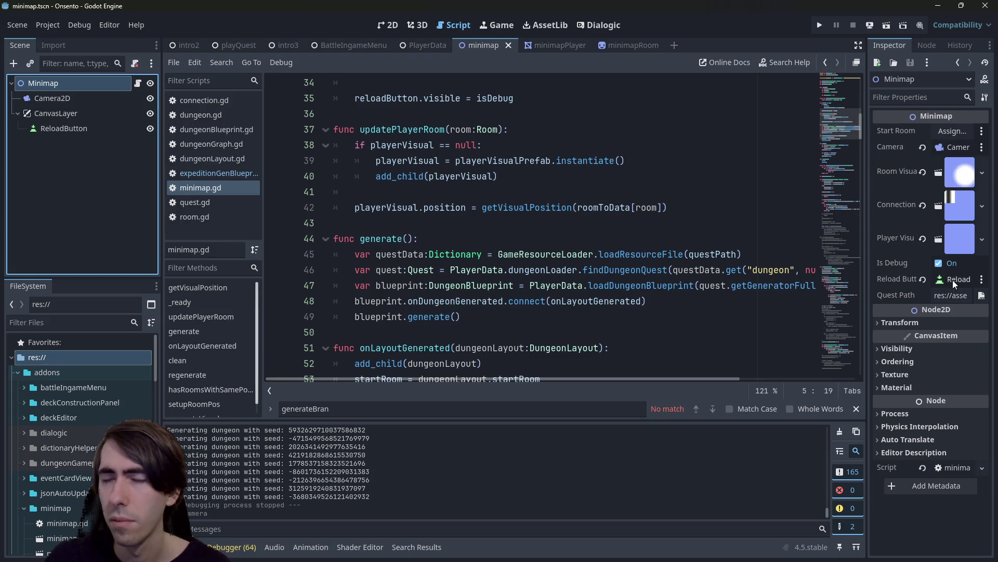
scroll(333, 156, "up", 8)
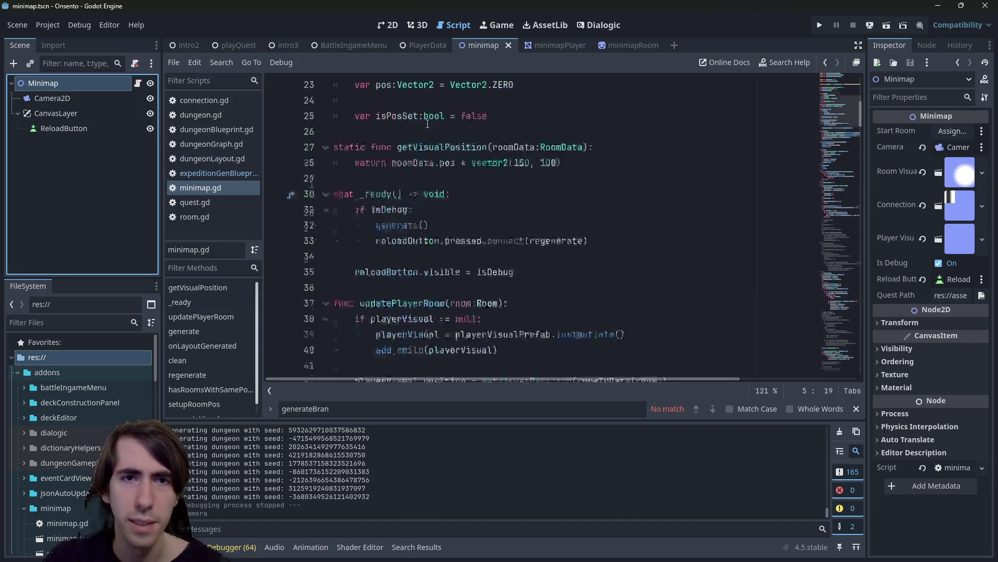
left_click(330, 135)
scroll(454, 151, "up", 3)
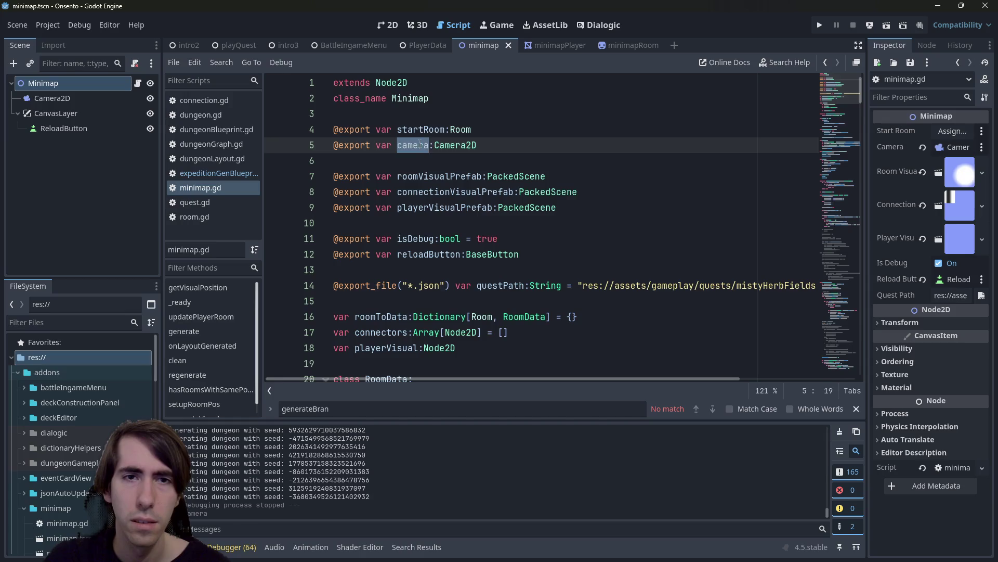
scroll(497, 241, "down", 20)
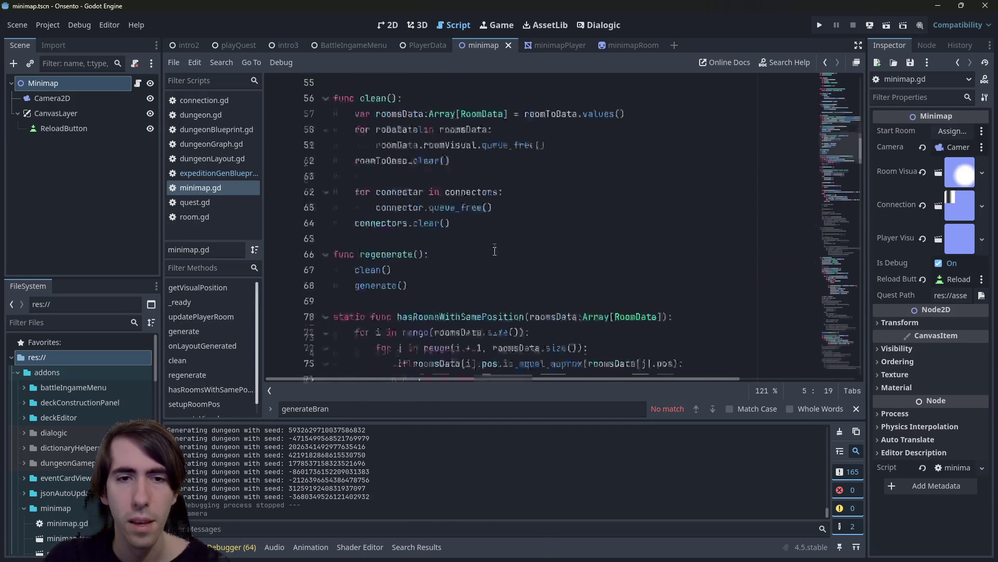
scroll(496, 242, "down", 20)
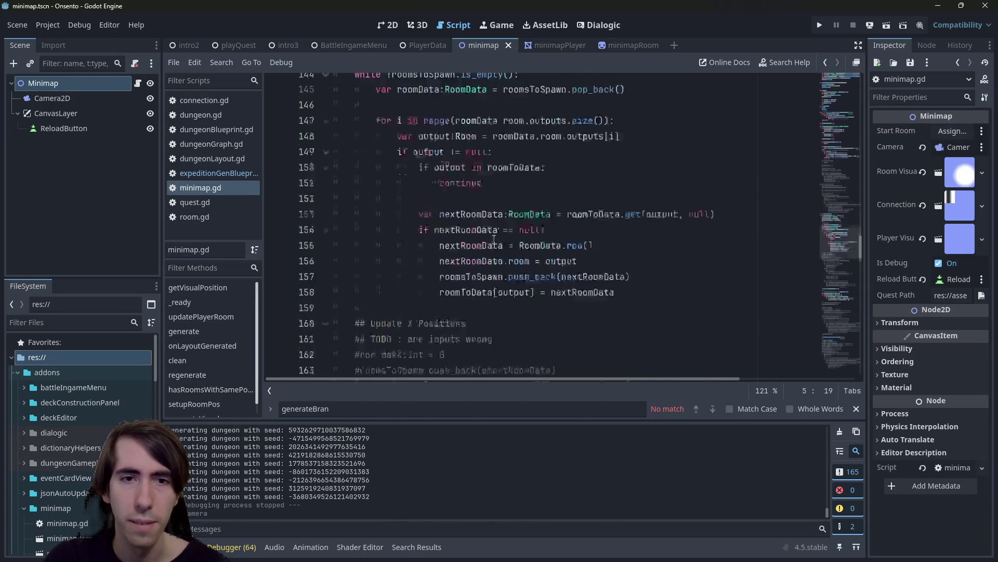
scroll(493, 245, "up", 5)
scroll(492, 244, "down", 14)
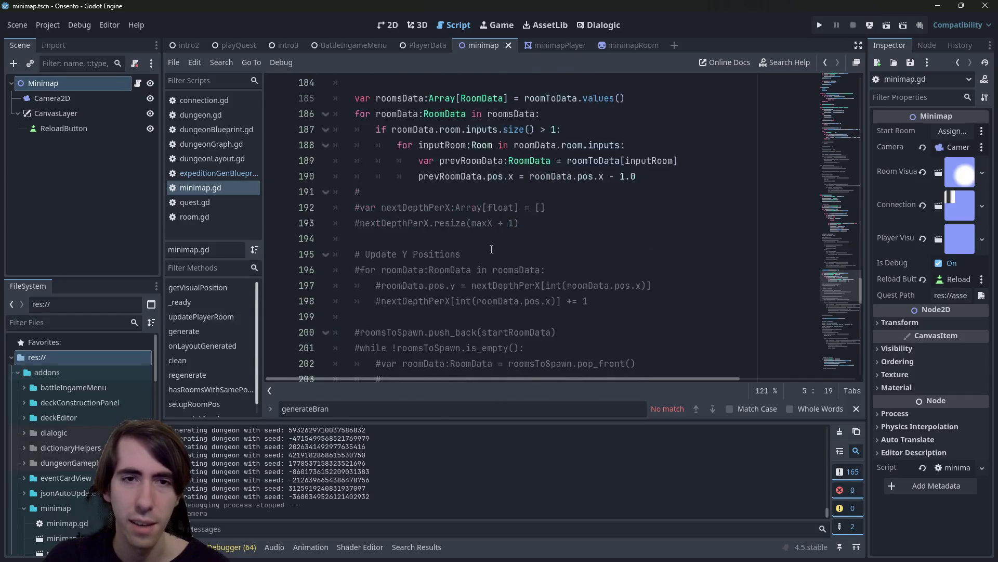
scroll(491, 250, "up", 2)
scroll(491, 250, "down", 10)
scroll(490, 247, "up", 1)
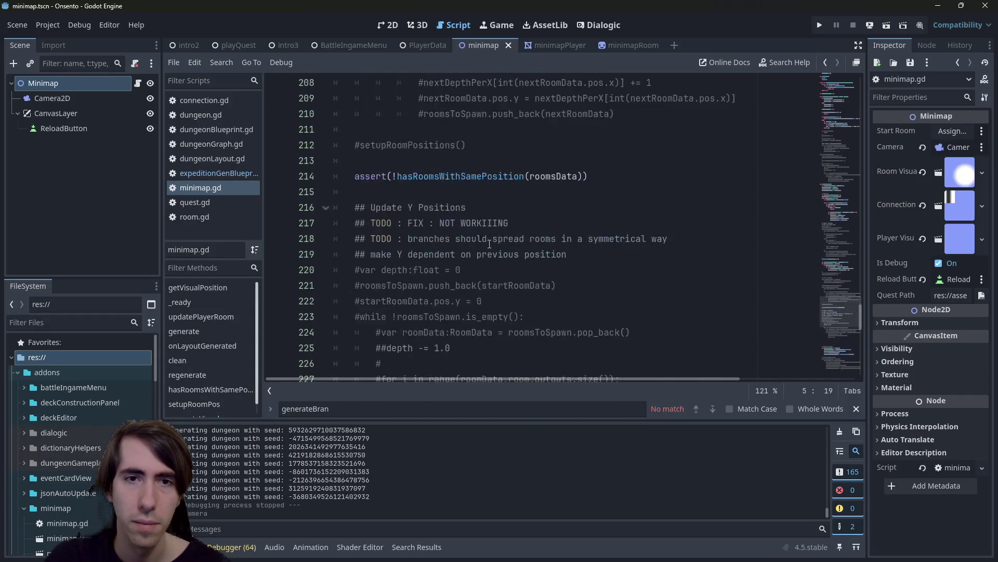
scroll(488, 246, "down", 8)
scroll(489, 246, "down", 5)
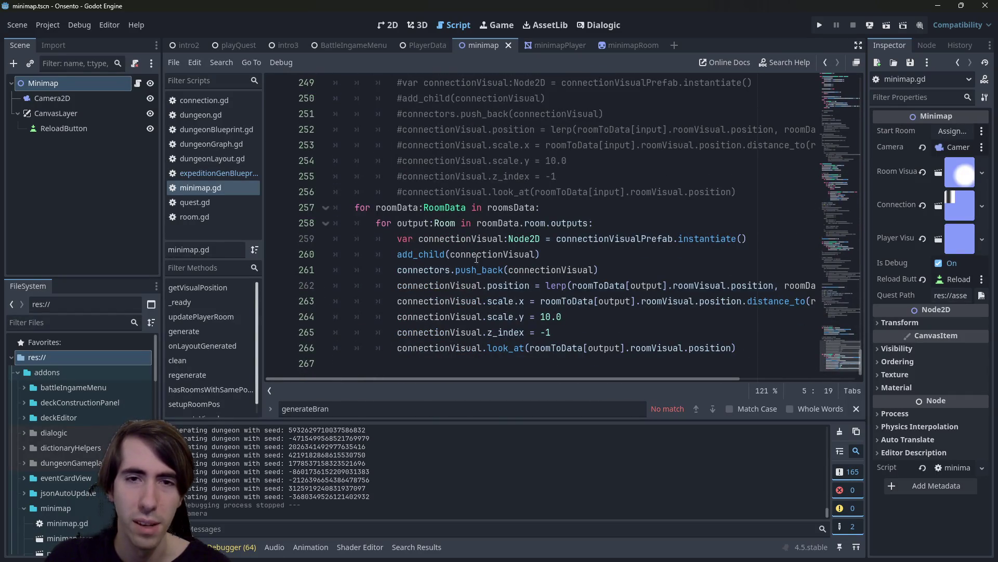
left_click(453, 363)
Step: Replace an unfinished camera line with 'var rect:Rect2' after the loop, then view the Rect2 docs
key("Return")
type("camera")
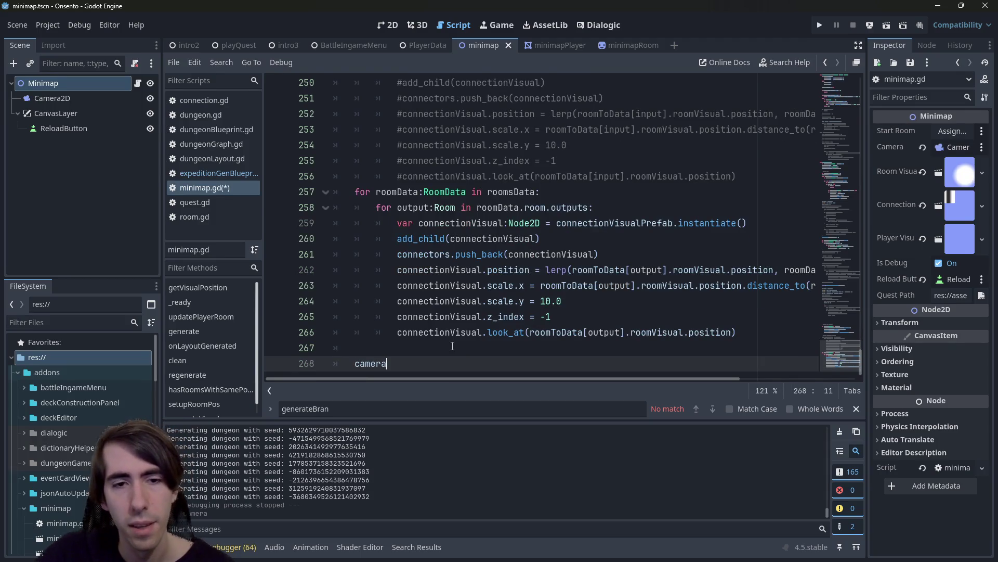
type(".")
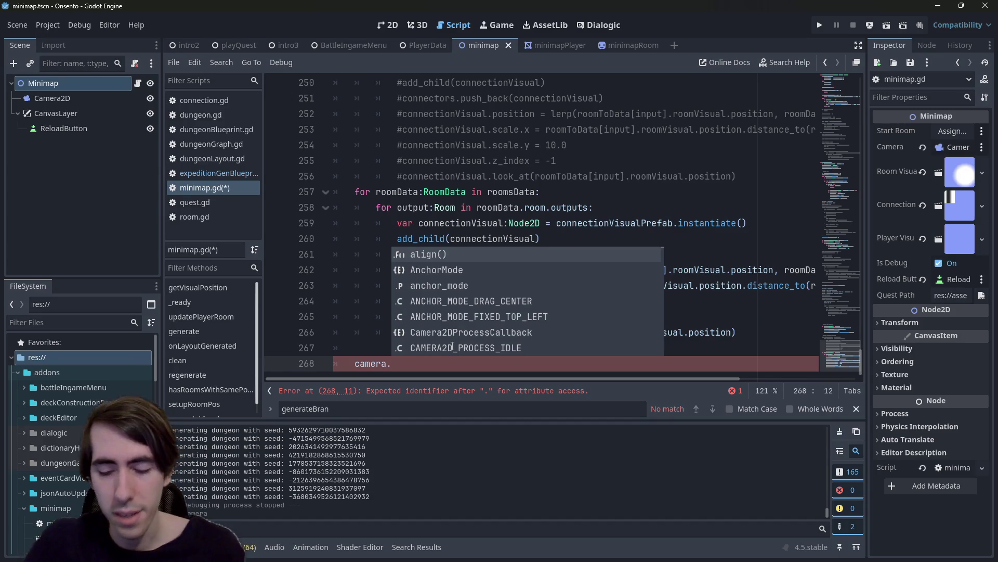
key("BackSpace")
key("BackSpace")
key("BackSpace")
type("v")
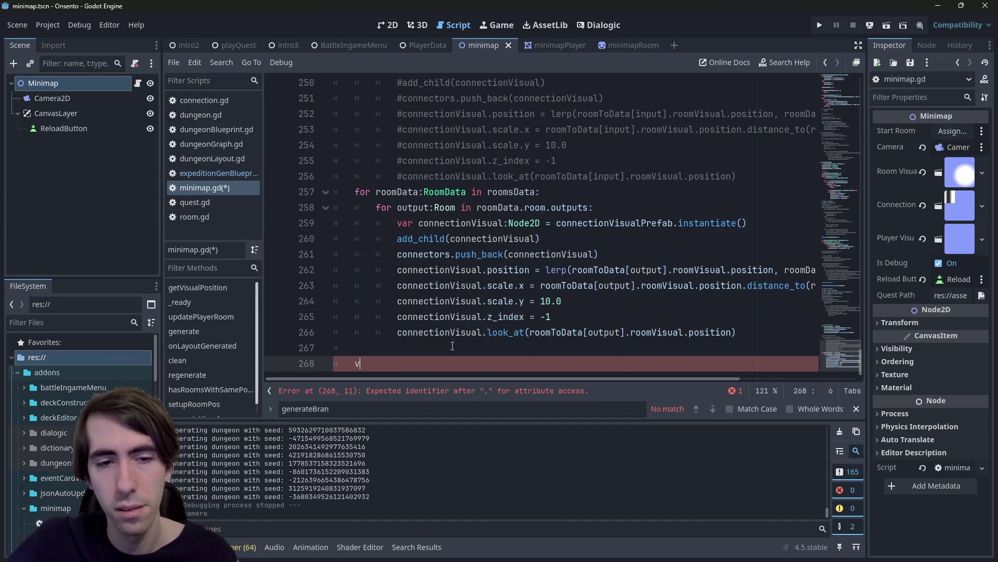
type("ar rect:Rect")
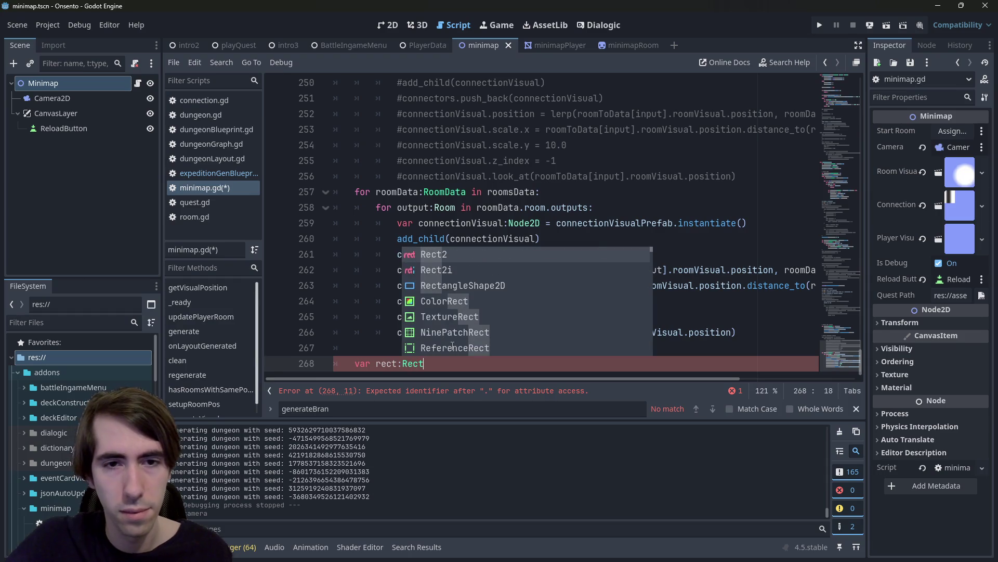
key("Return")
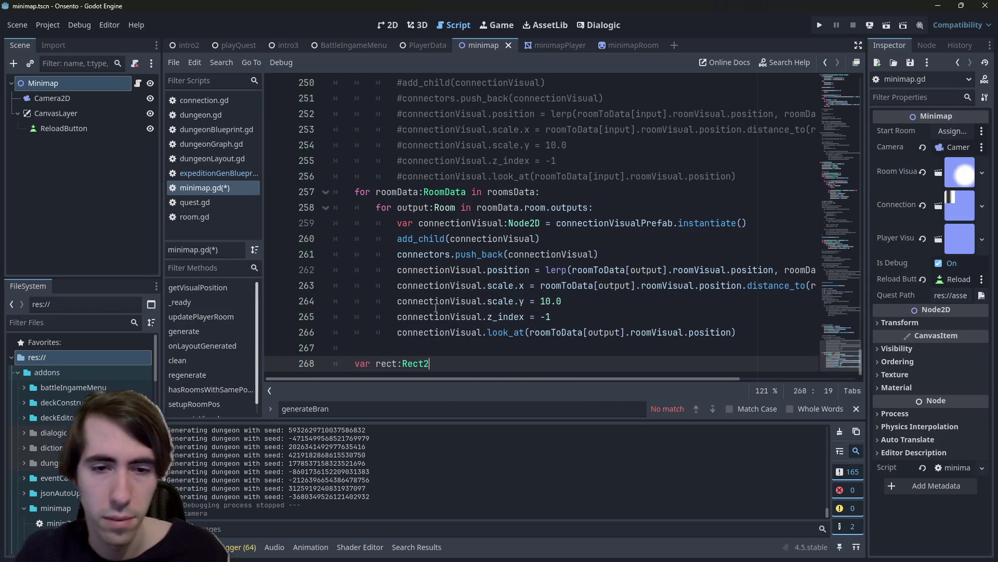
left_click(423, 363, "ctrl")
scroll(438, 317, "down", 3)
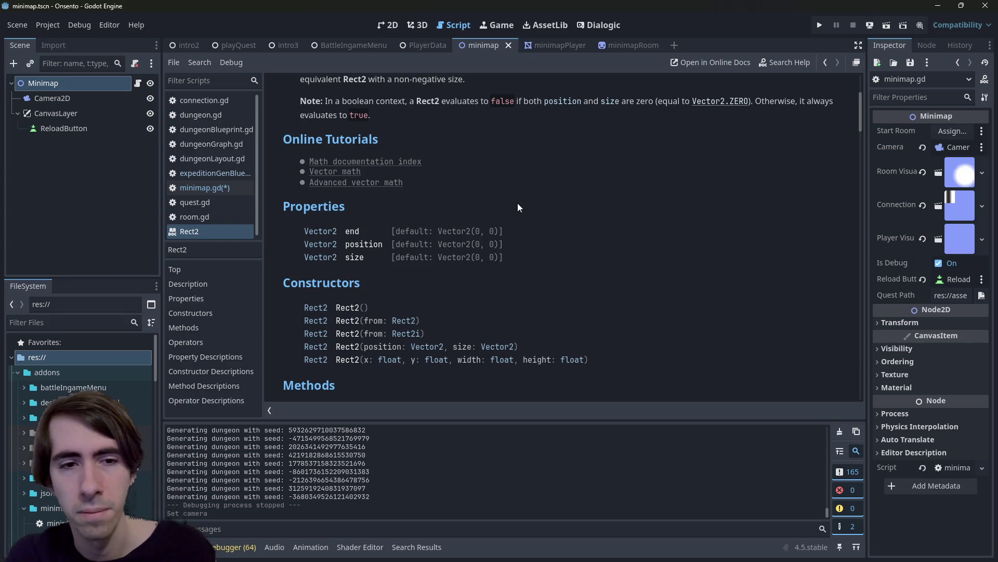
Step: Read the Rect2 get_area and expand() method descriptions, then go back to minimap.gd
scroll(516, 207, "down", 6)
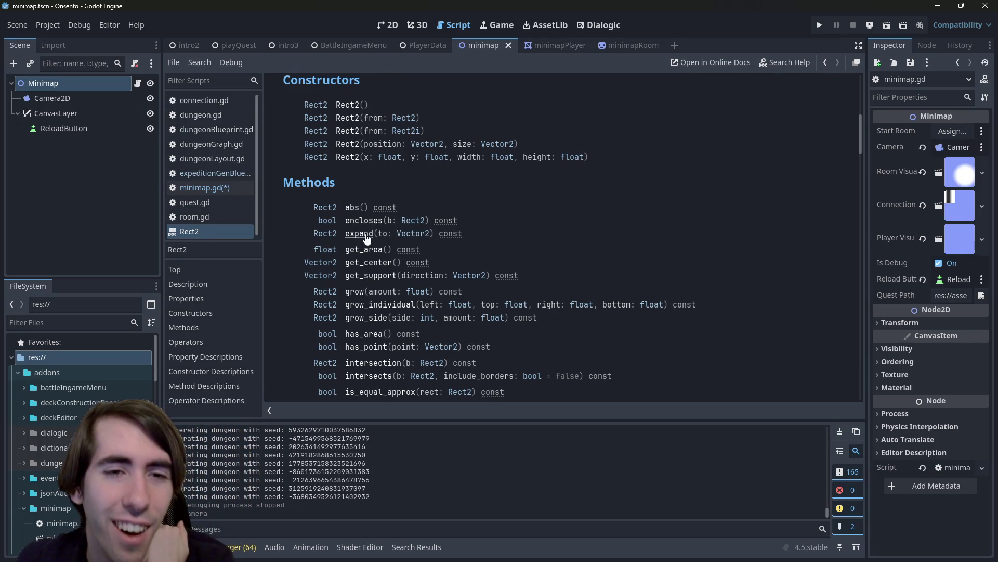
double_click(363, 233)
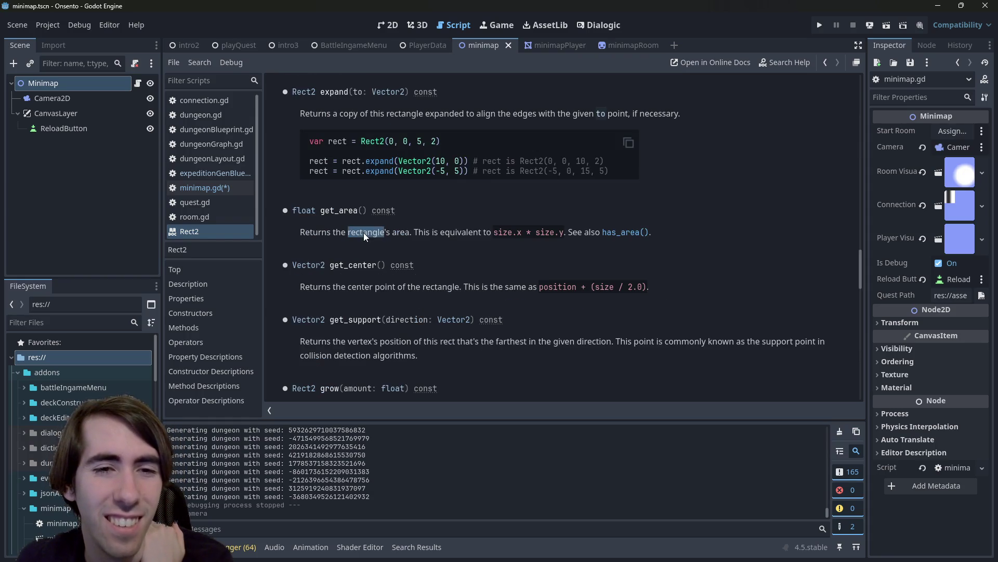
left_click(470, 199)
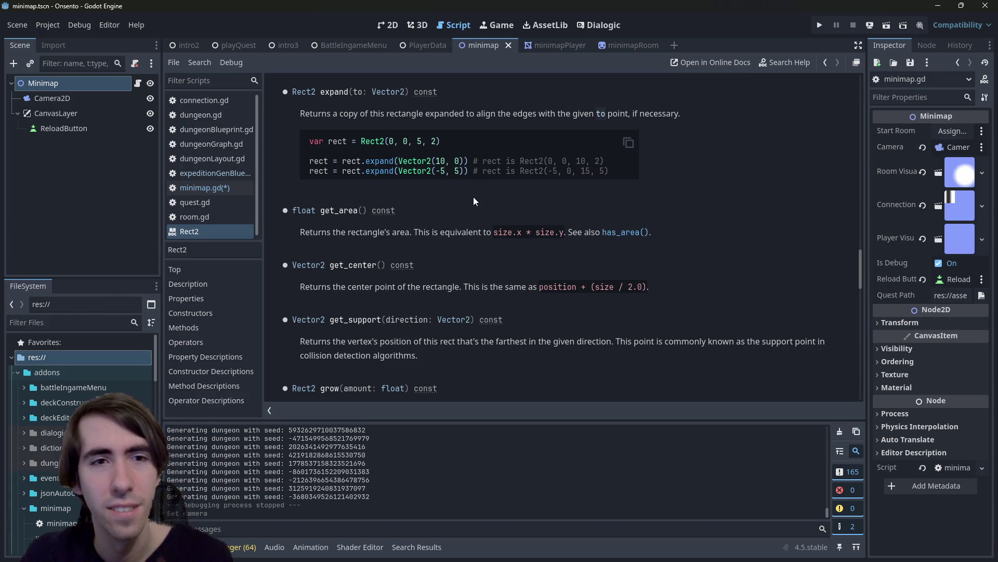
left_click_drag(384, 116, 459, 113)
left_click(460, 114)
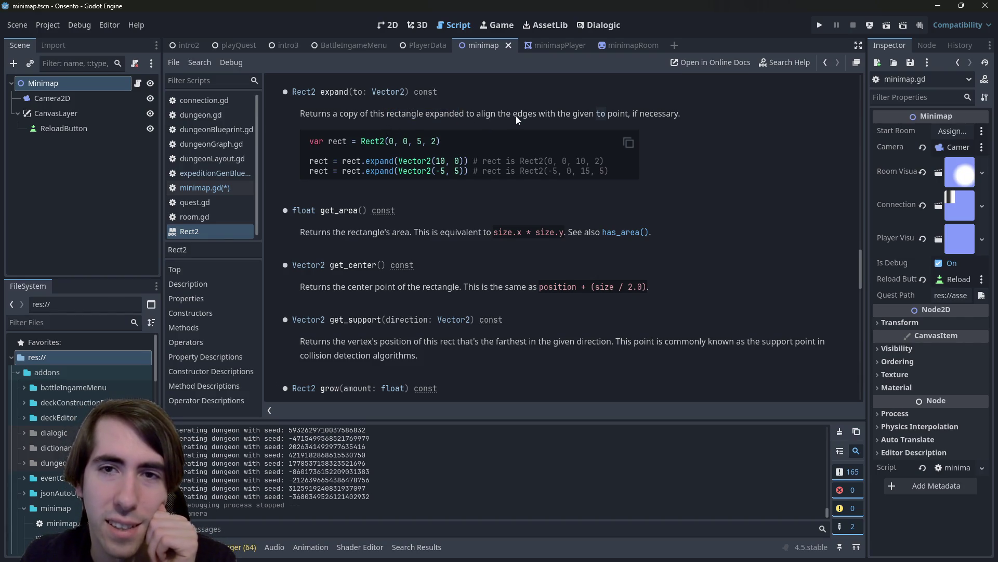
key("alt+Left")
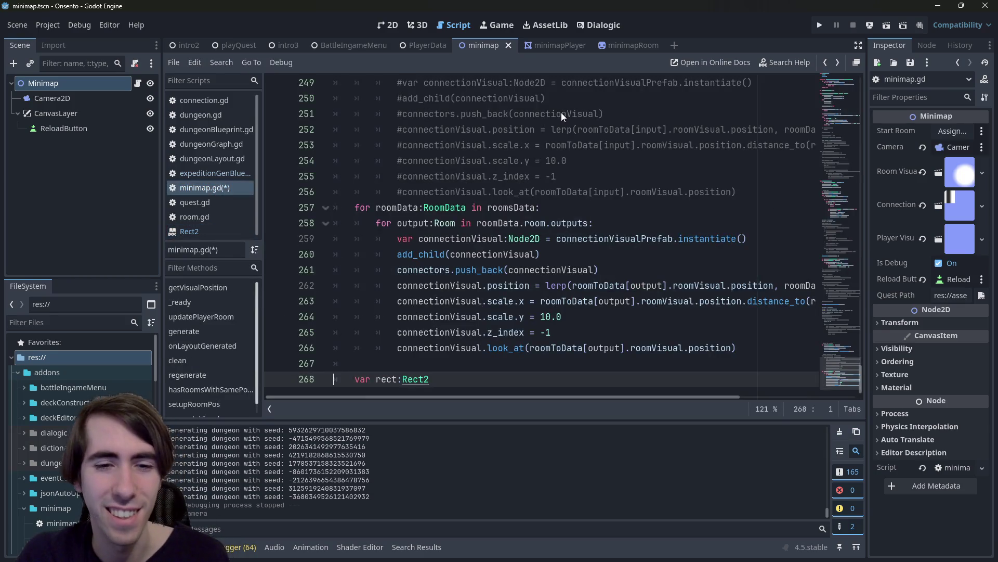
Step: Copy the roomData loop header from line 257 onto new line 269 below the rect declaration
key("ctrl+shift+Left")
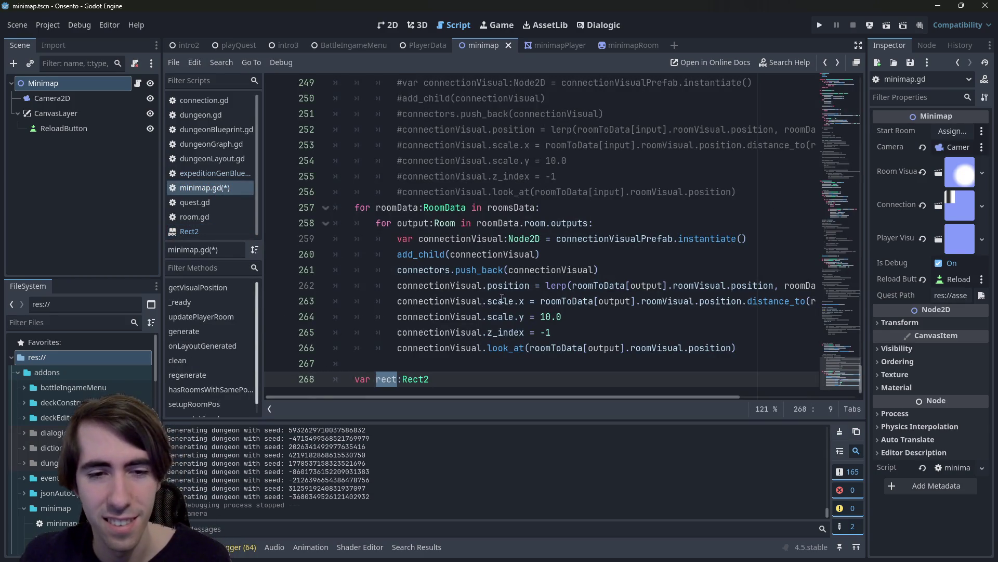
key("End")
key("Return")
scroll(506, 269, "up", 5)
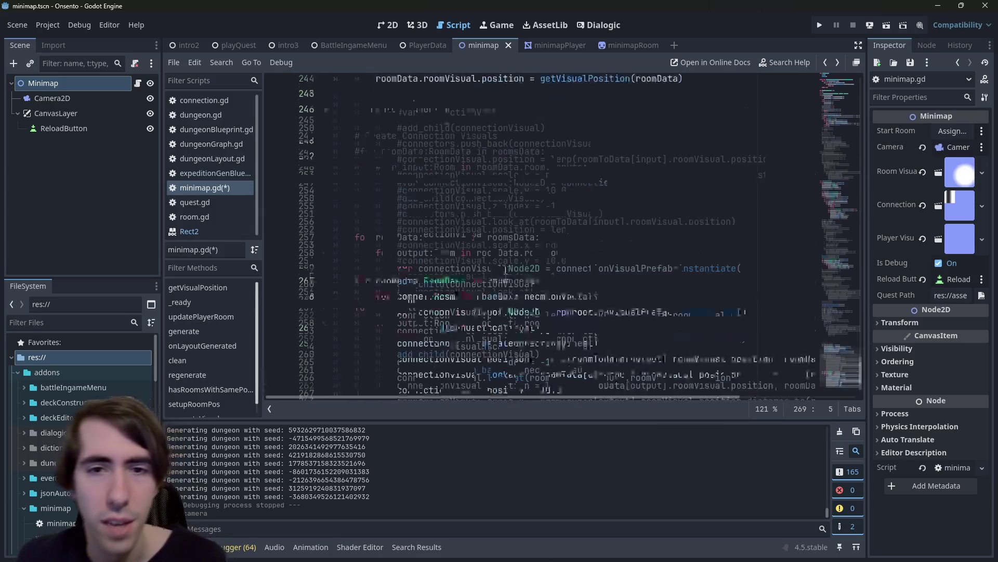
left_click_drag(541, 238, 353, 238)
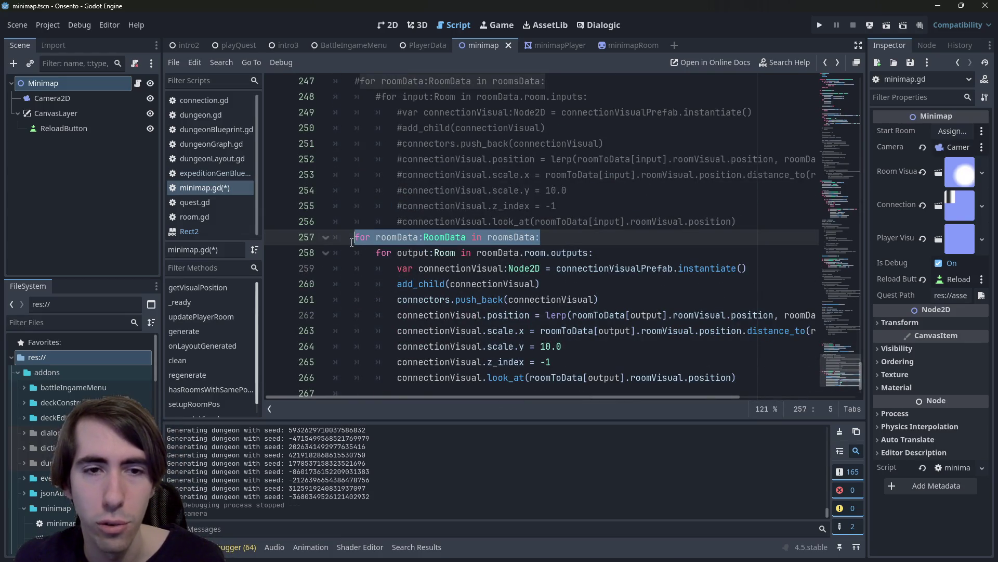
key("ctrl+c")
scroll(352, 242, "down", 1)
left_click(428, 379)
key("ctrl+v")
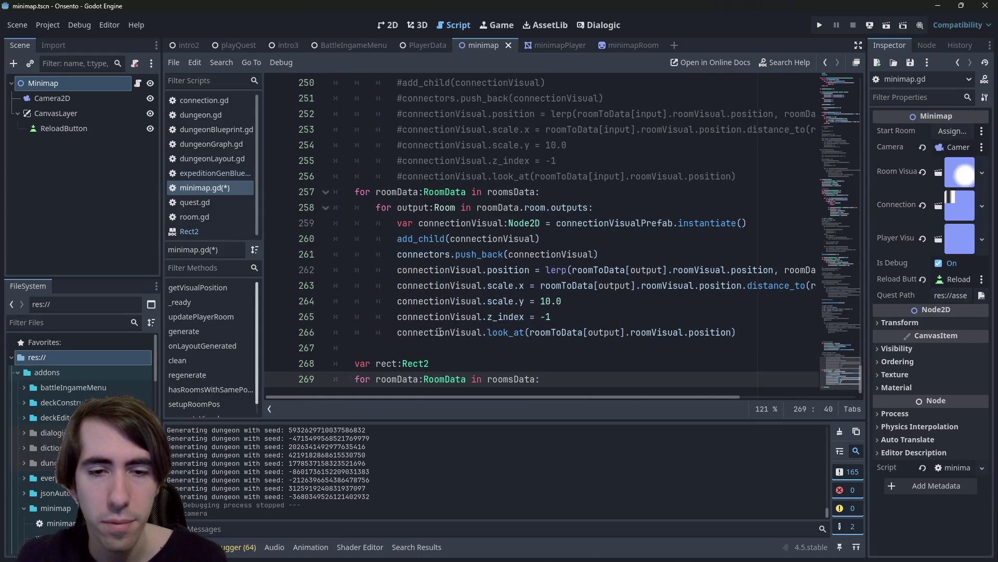
key("Return")
key("Return")
key("Return")
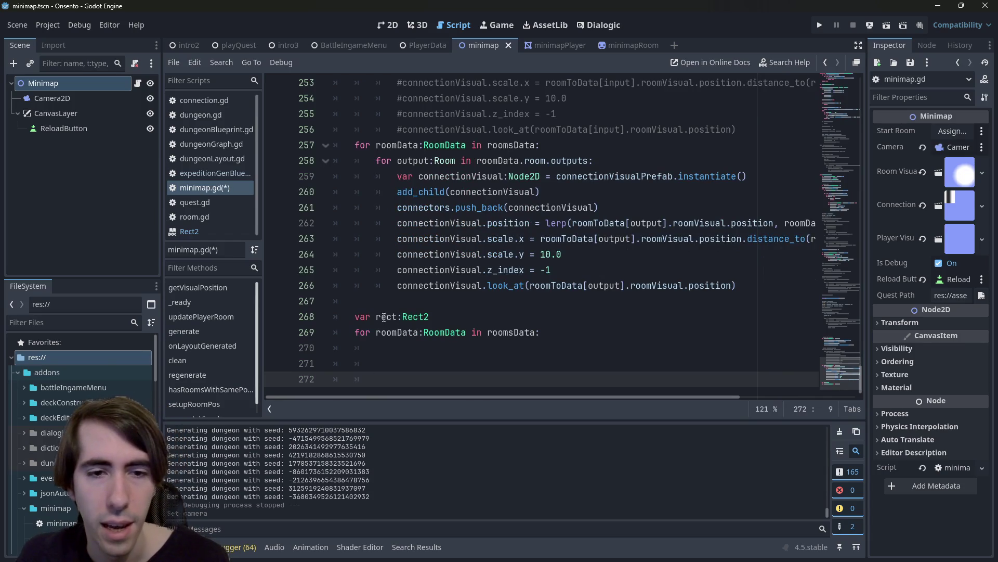
Step: Initialise the rect as '= startRoomData.pos' after trying Rect and roomsData.front()
left_click(457, 316)
type("= Rect")
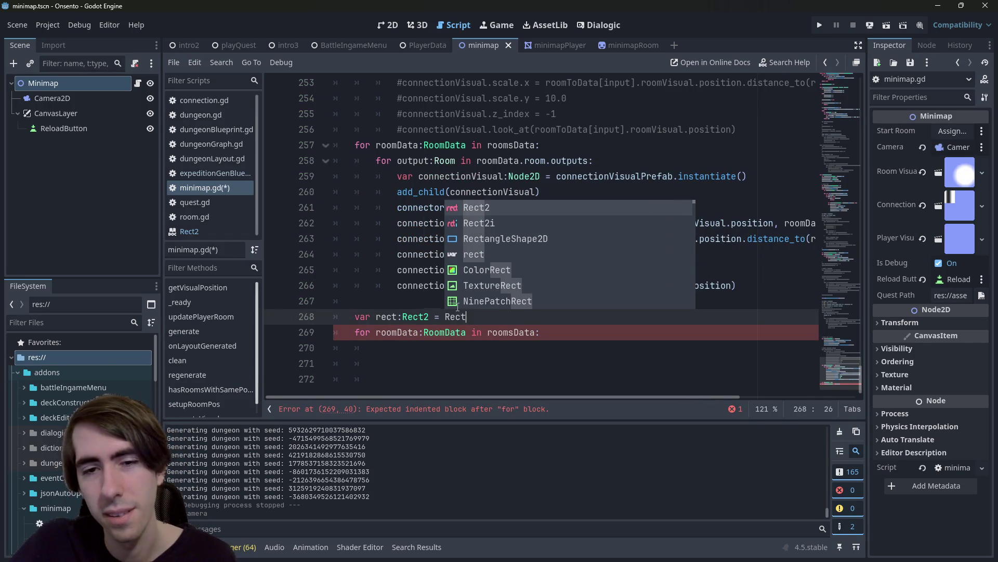
key("BackSpace")
key("BackSpace")
key("BackSpace")
left_click(492, 332)
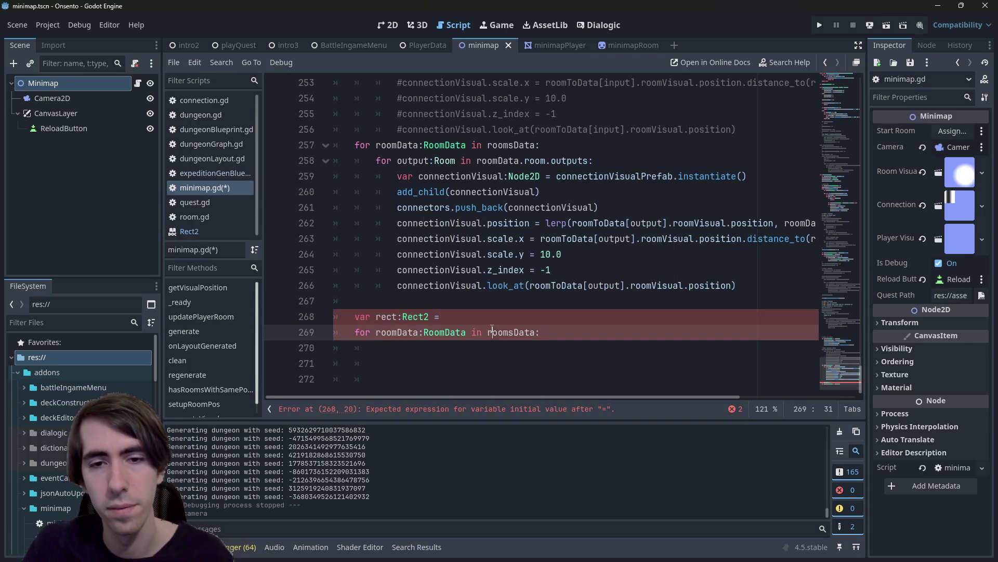
left_click(489, 317)
type("roomsData.fron")
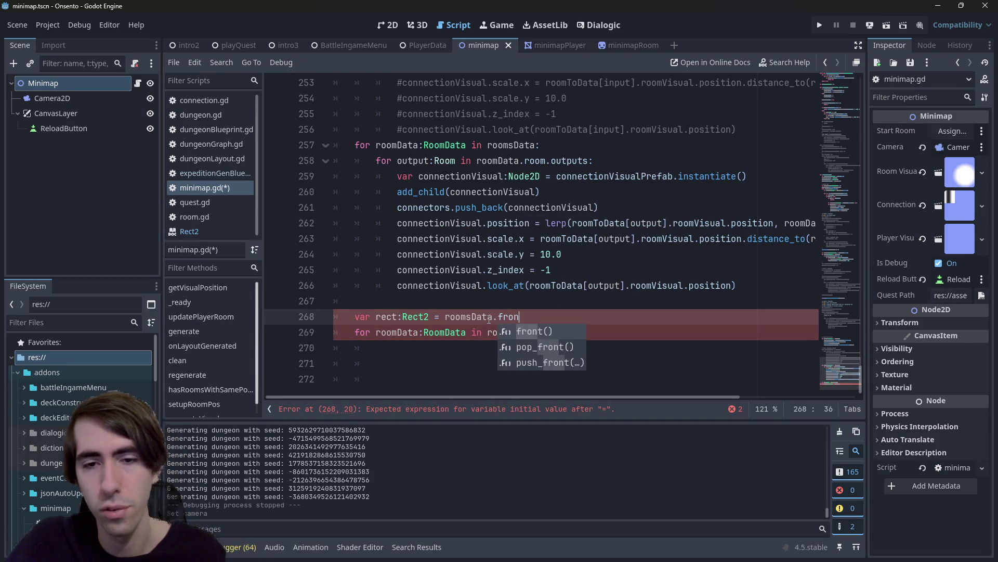
key("Return")
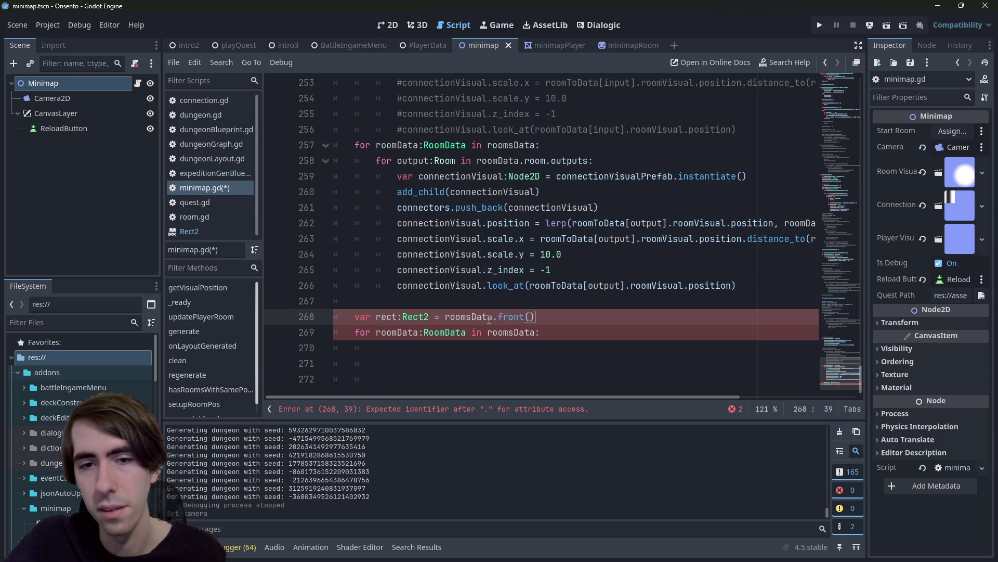
key("ctrl+BackSpace")
key("ctrl+BackSpace")
key("ctrl+BackSpace")
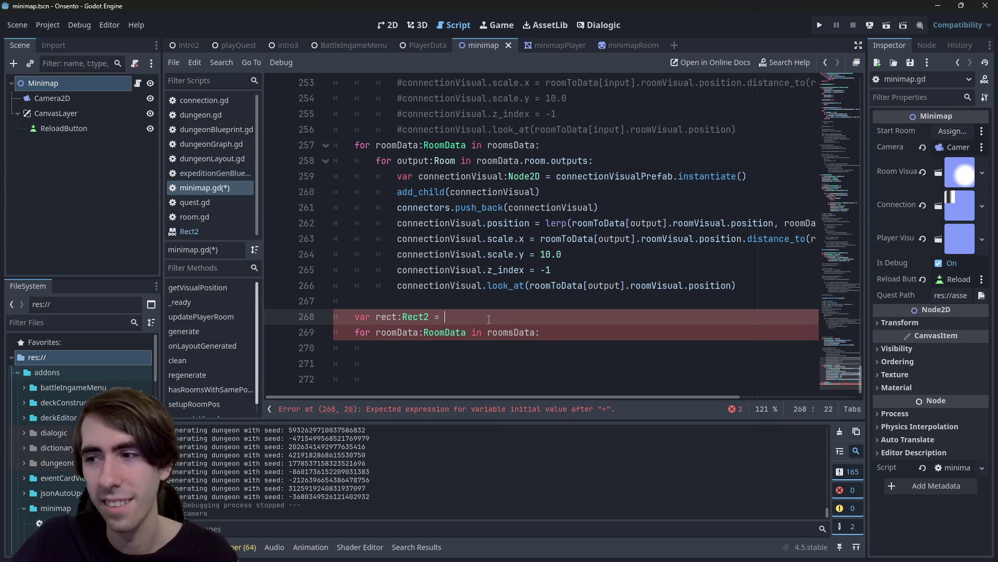
type("startR")
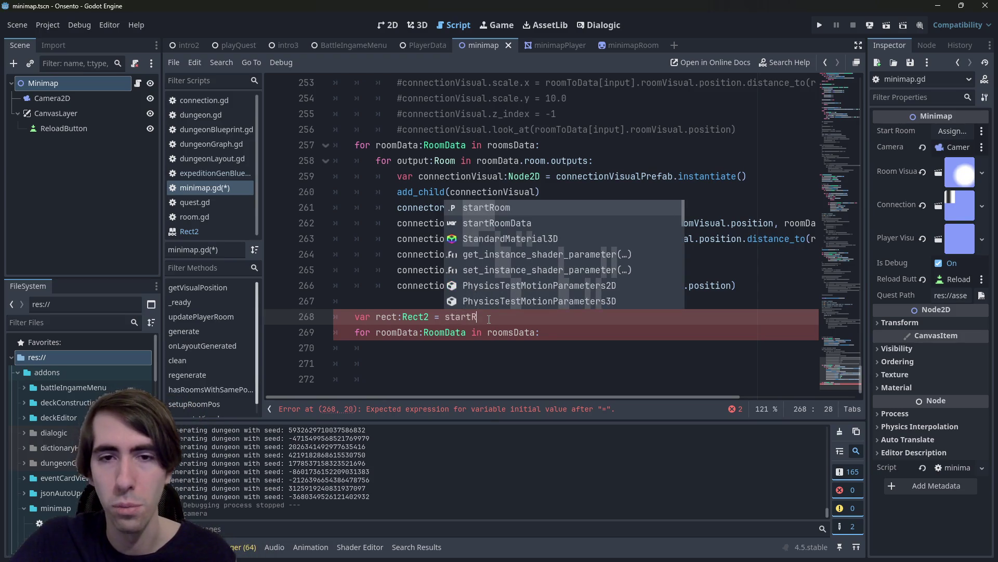
key("Return")
type(".pos")
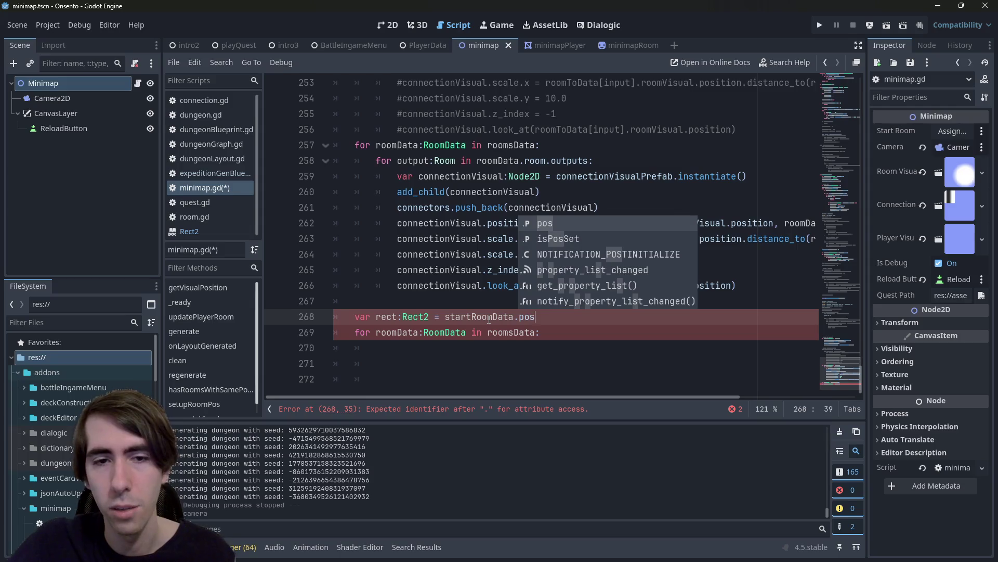
key("Left")
key("Left")
key("Left")
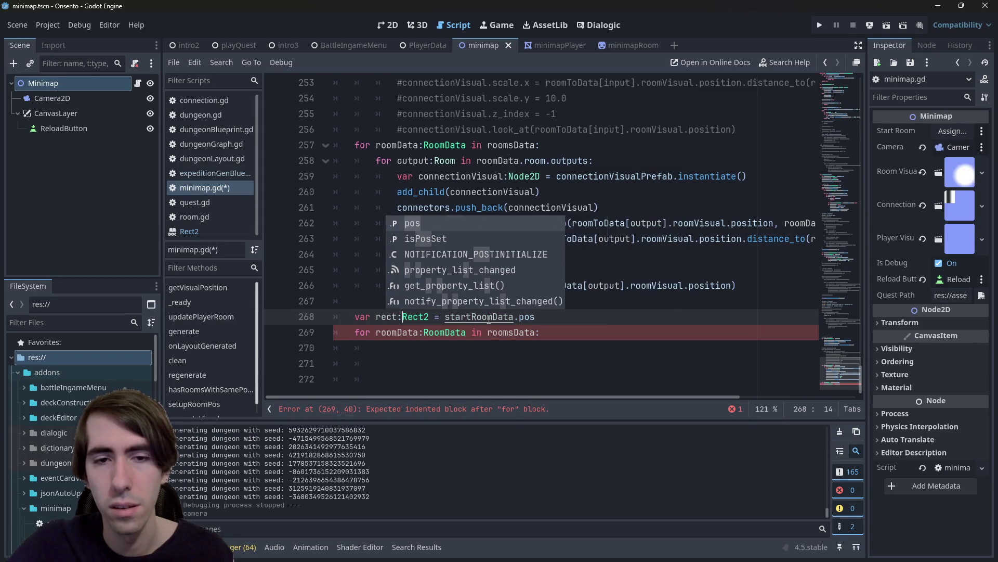
key("End")
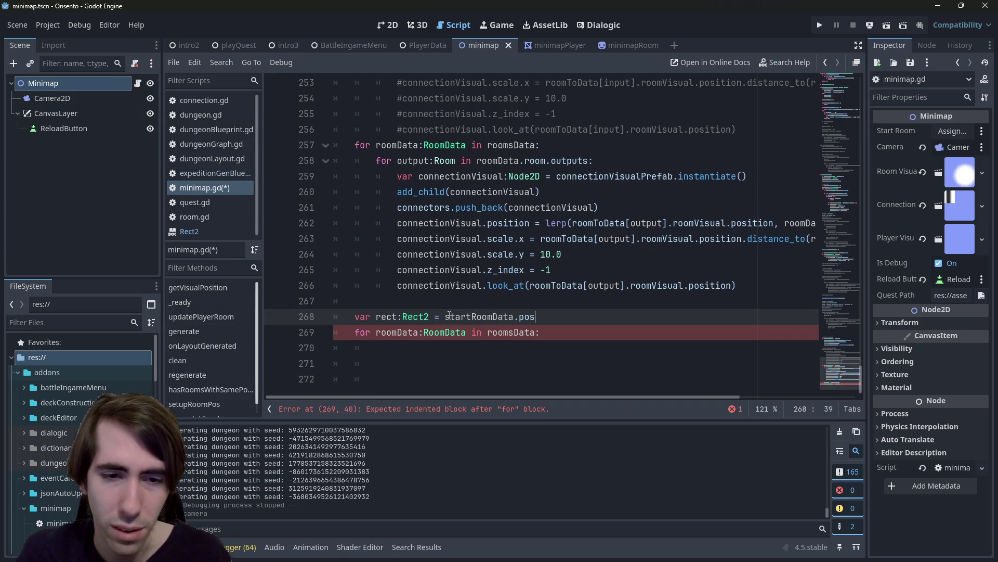
double_click(424, 318)
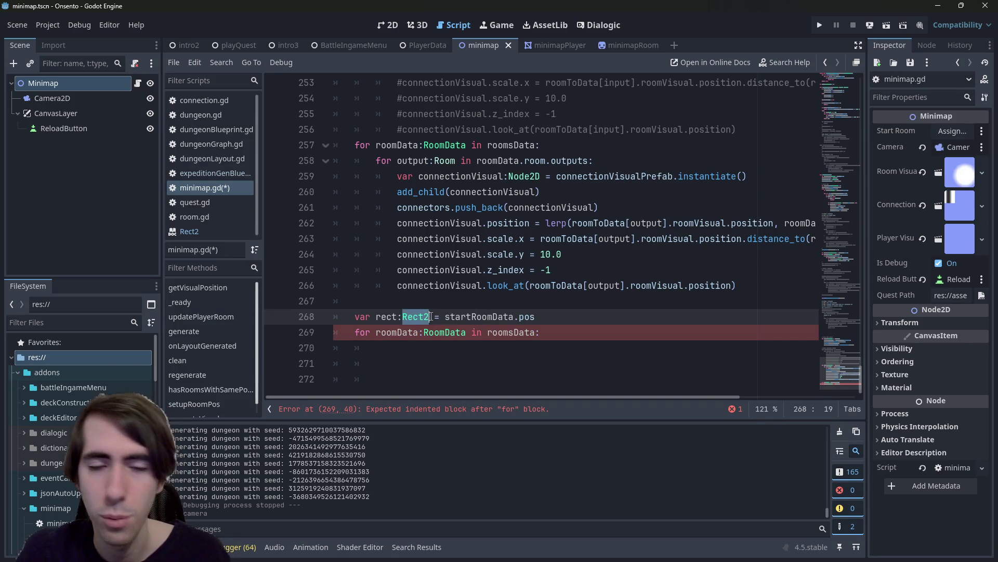
Step: Read the Rect2 constructor descriptions in the class reference, then return to minimap.gd
left_click(422, 317, "ctrl")
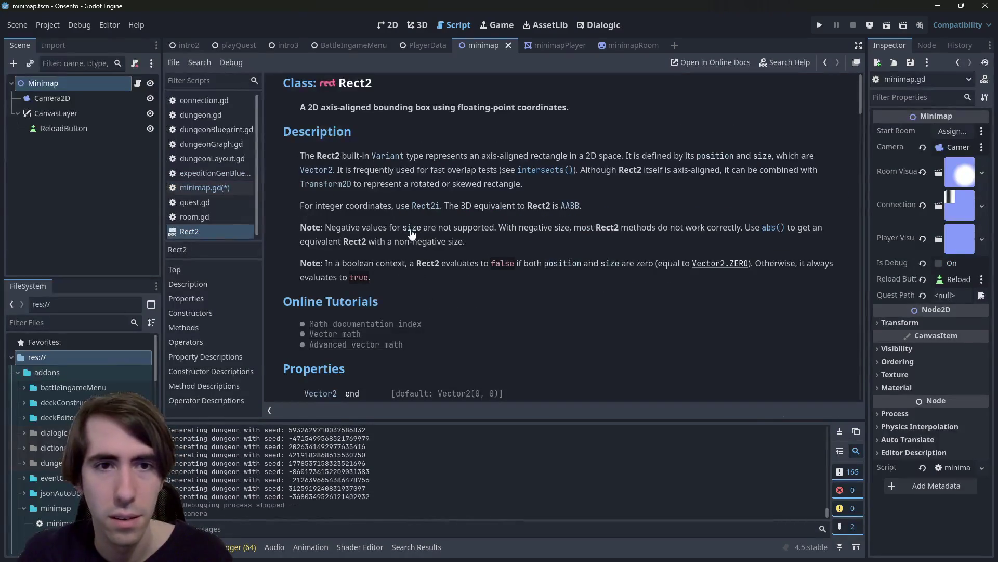
scroll(420, 219, "down", 5)
scroll(420, 217, "up", 2)
scroll(420, 217, "down", 2)
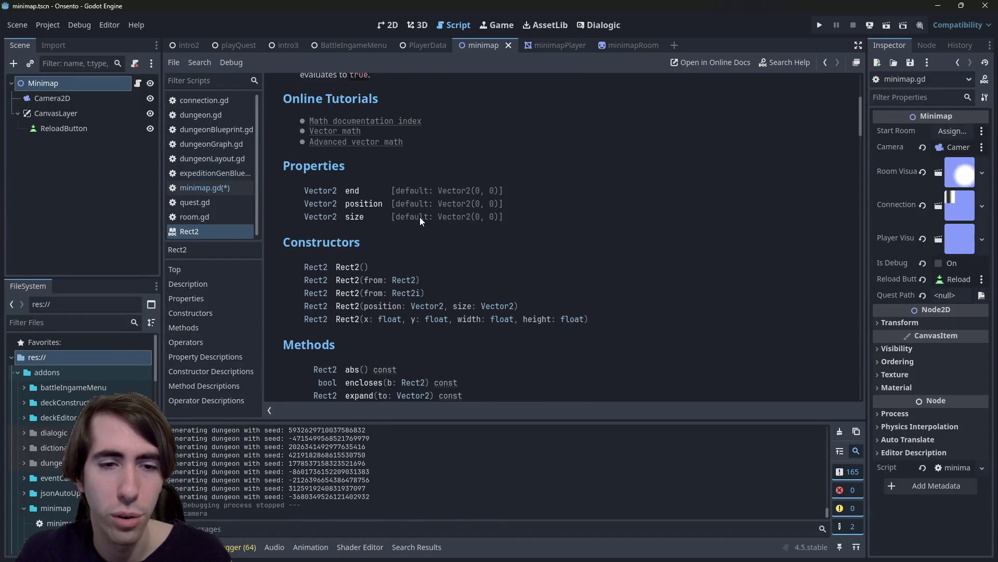
left_click(351, 280)
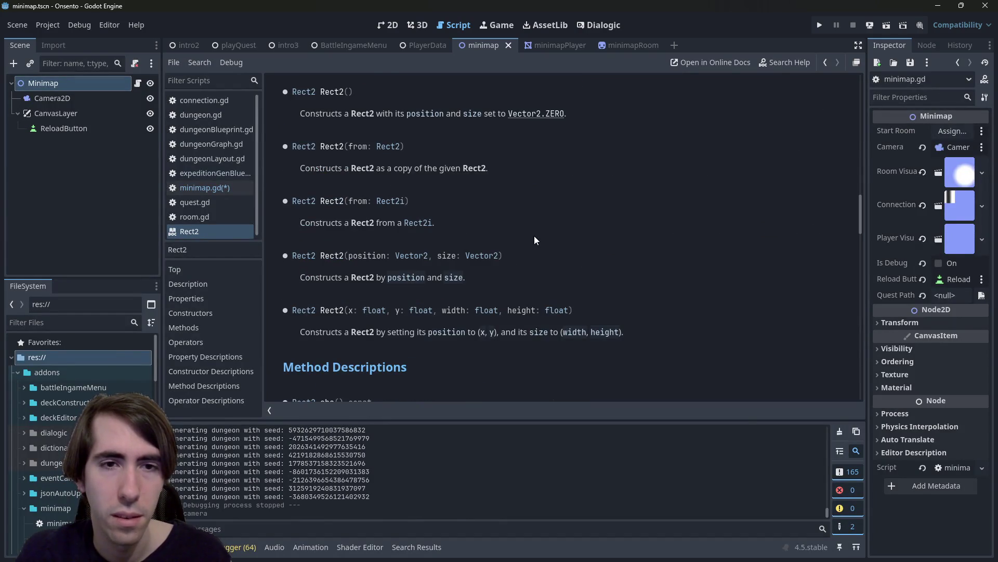
key("alt+Left")
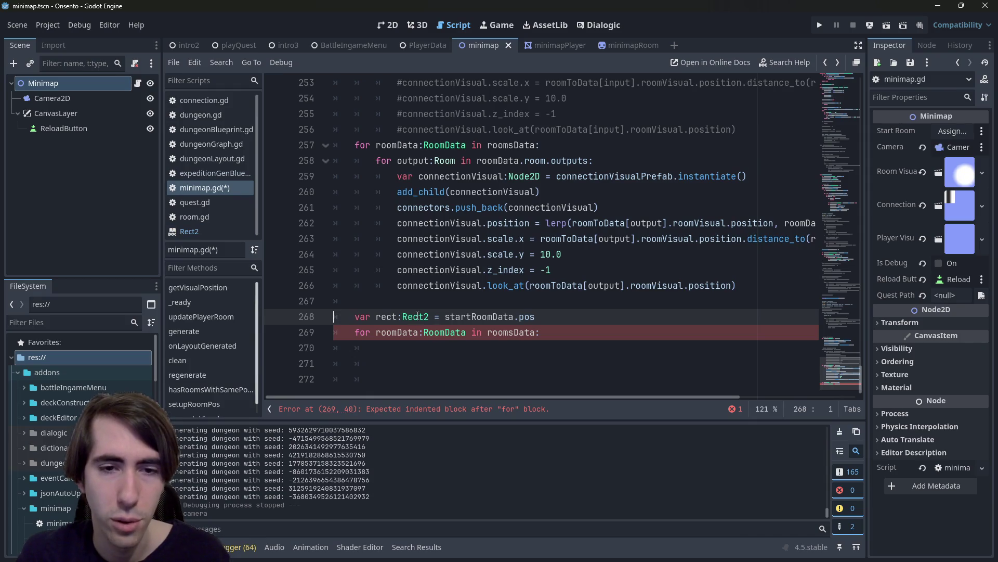
Step: Wrap line 268's initializer as Rect2(startRoomData.pos) and recheck the Rect2 reference
left_click(416, 317)
left_click(449, 316)
key("Left")
type("Rect2(")
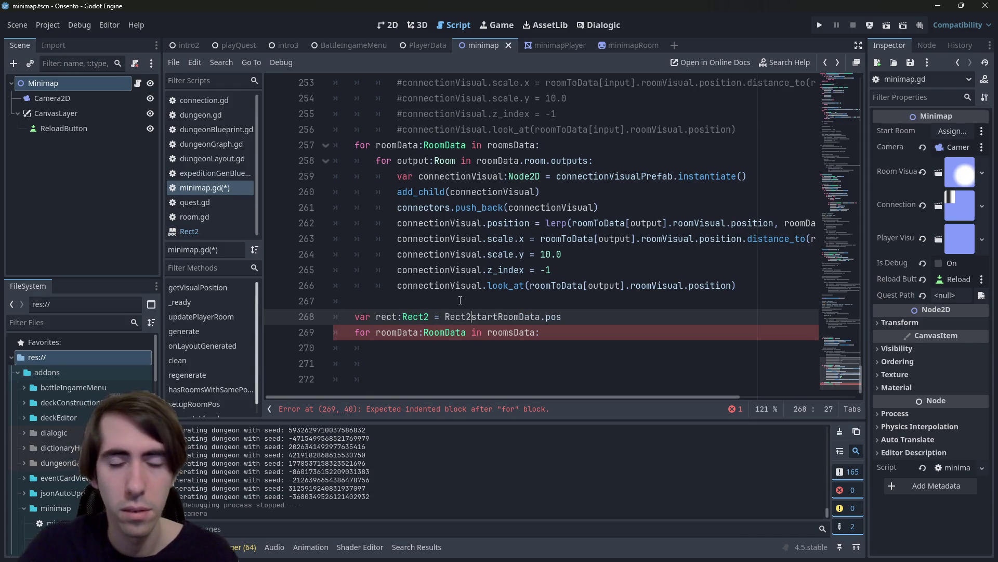
key("End")
type(")")
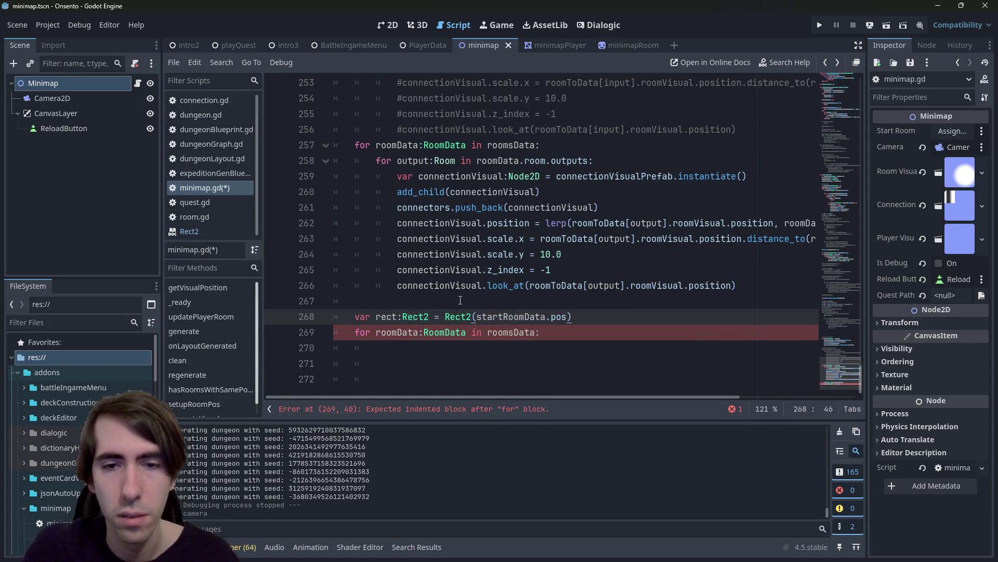
left_click(452, 320, "ctrl")
scroll(367, 205, "down", 5)
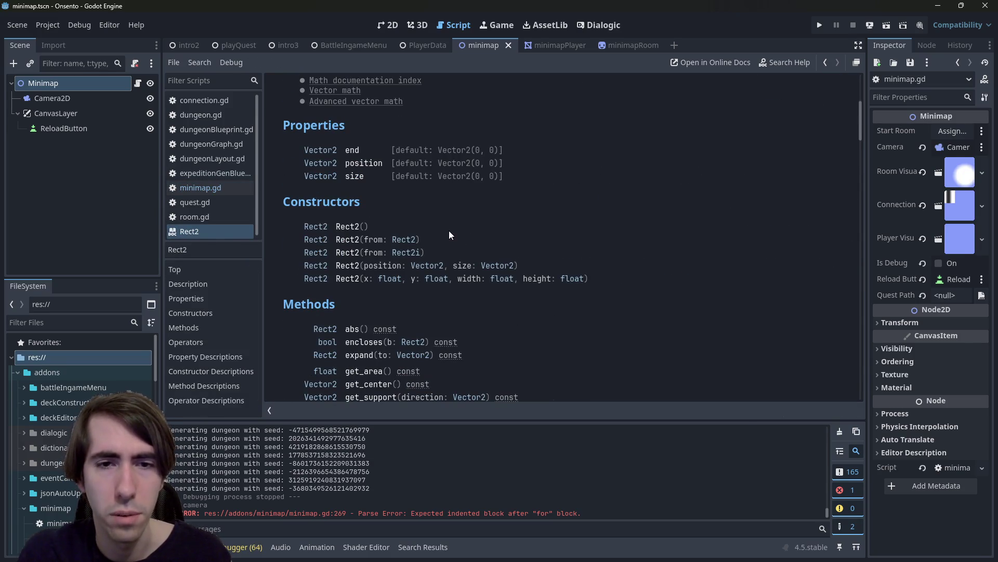
key("alt+Left")
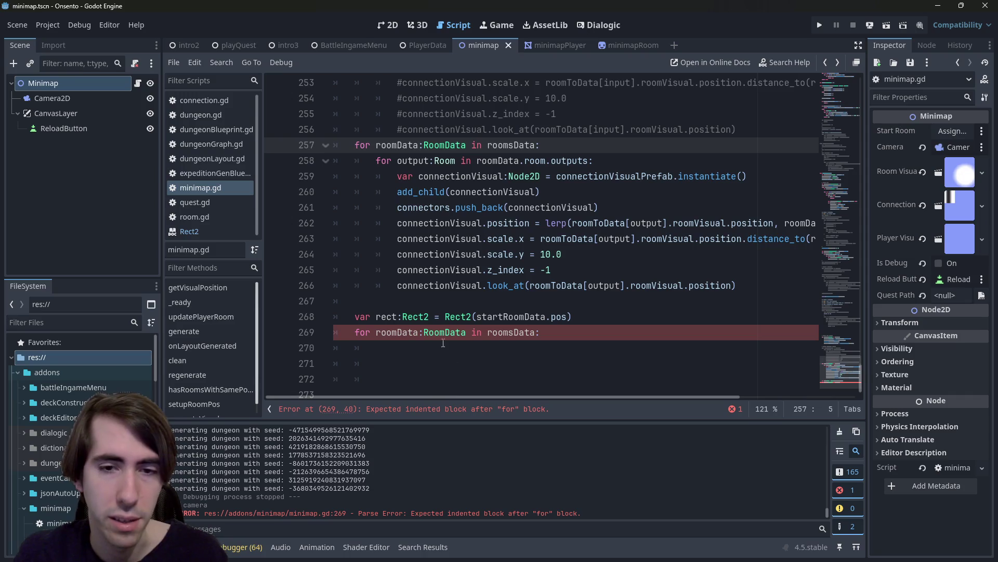
double_click(385, 317)
Step: Write 'rect = rect.expand(roomData.pos)' on line 270 inside the loop and save
left_click(450, 349)
scroll(449, 348, "down", 1)
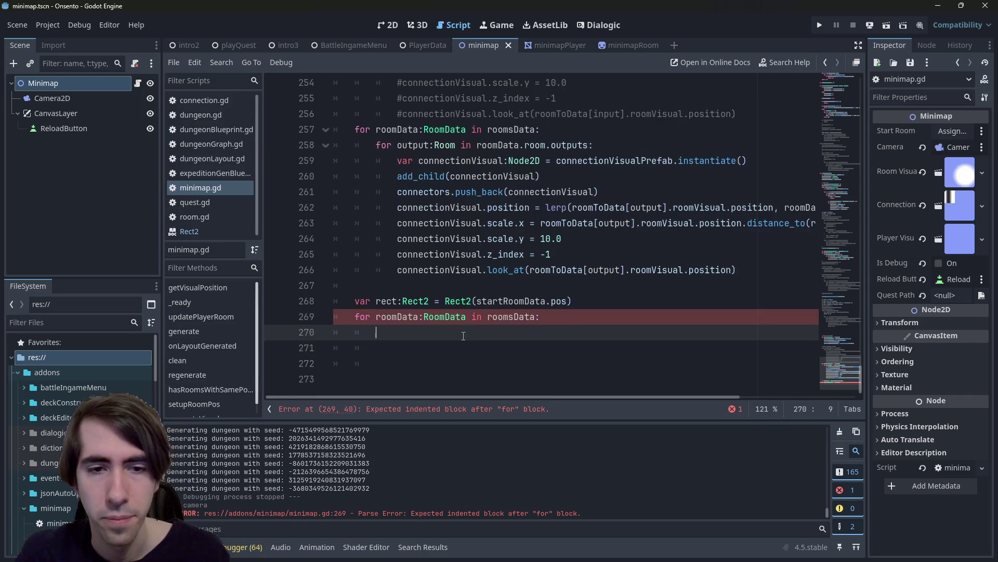
type("rect.exp")
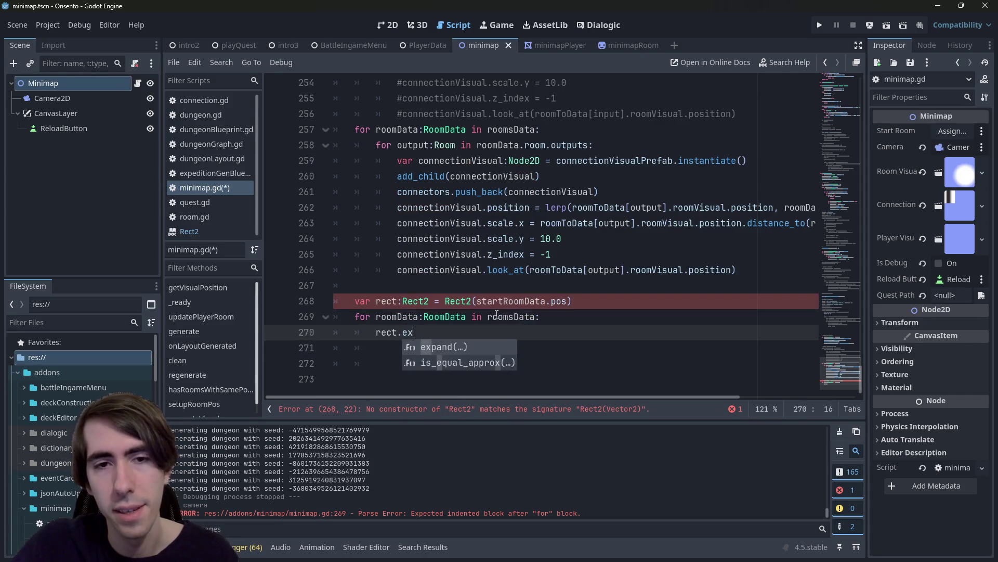
key("Return")
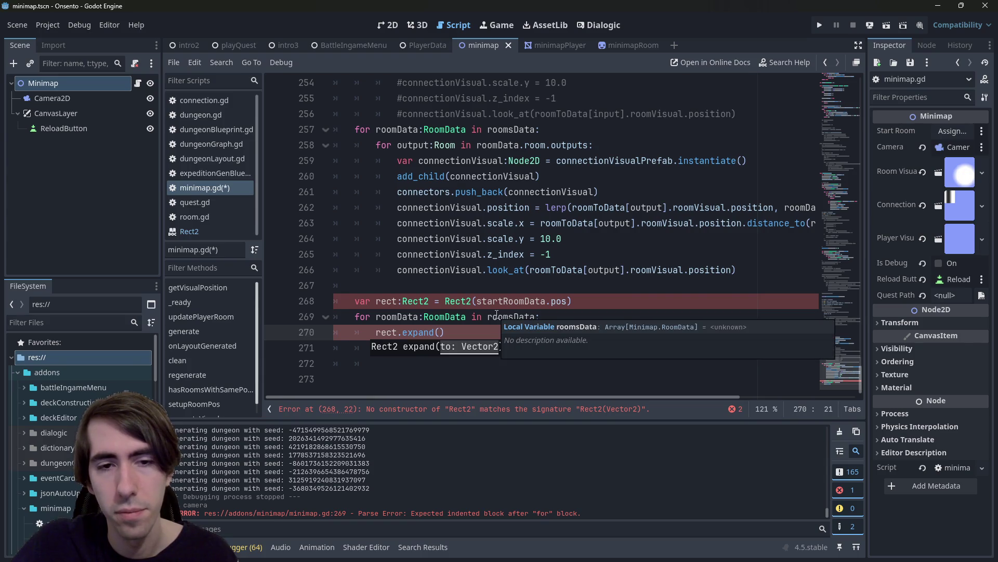
key("Home")
type("rect =")
key("End")
key("Left")
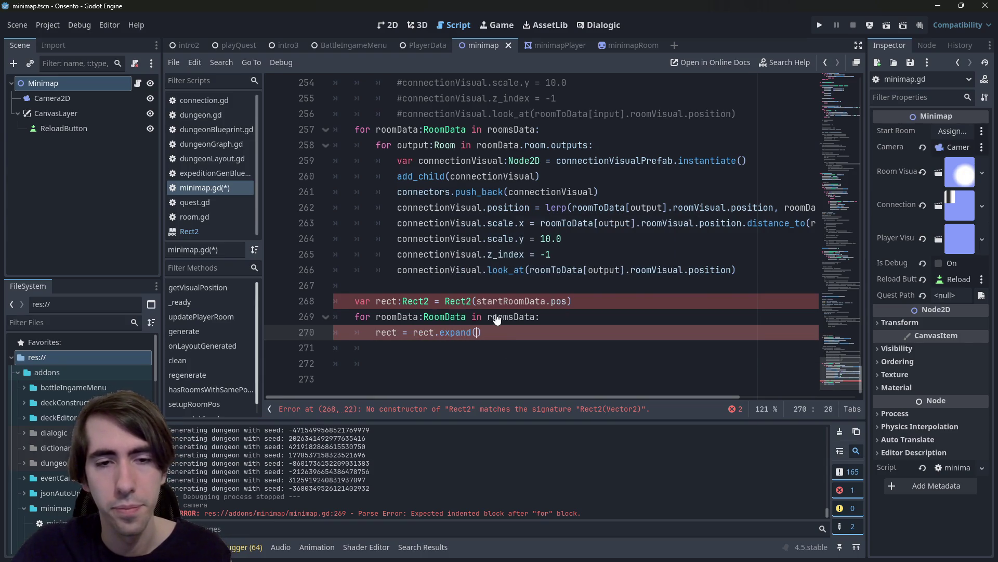
type("roomData.p")
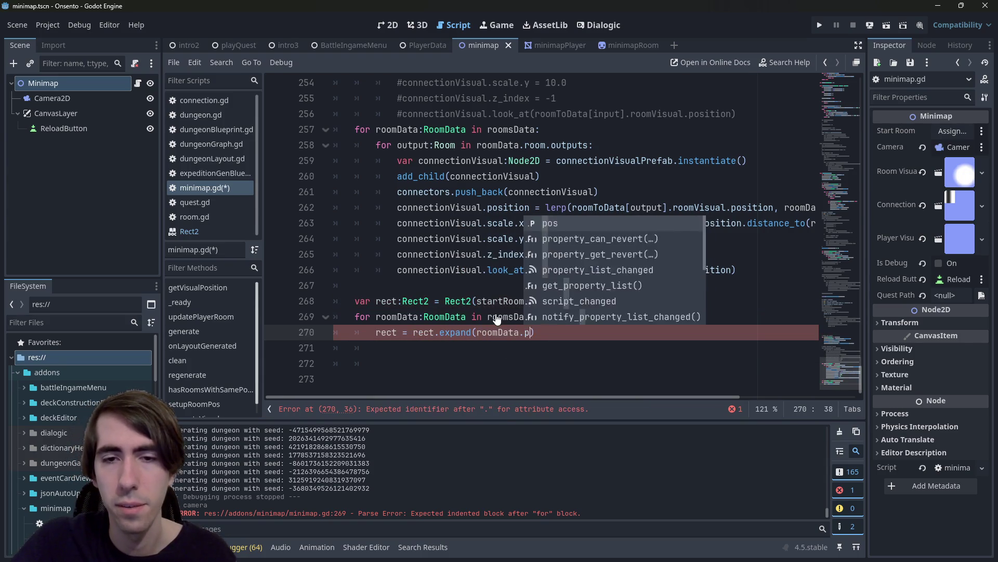
type("os")
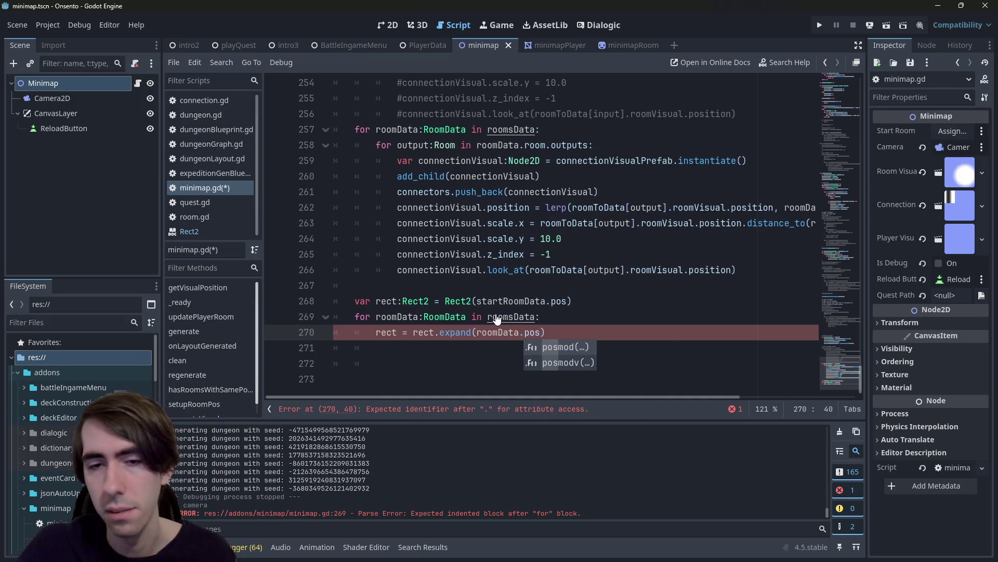
key("ctrl+s")
Step: Investigate the line 268 Rect2(Vector2) constructor error in the Rect2 reference
left_click(472, 410)
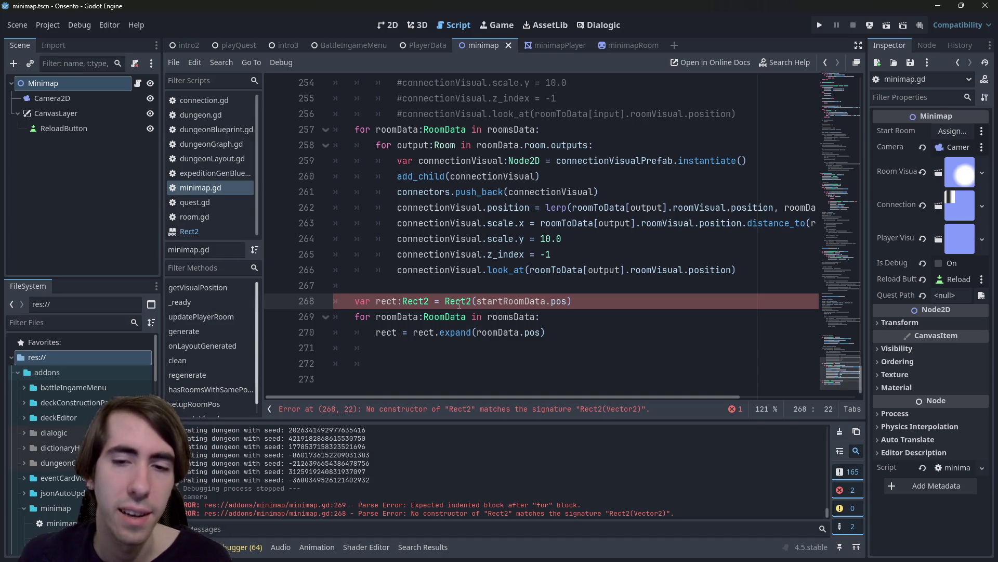
left_click(652, 269)
left_click(461, 300, "ctrl")
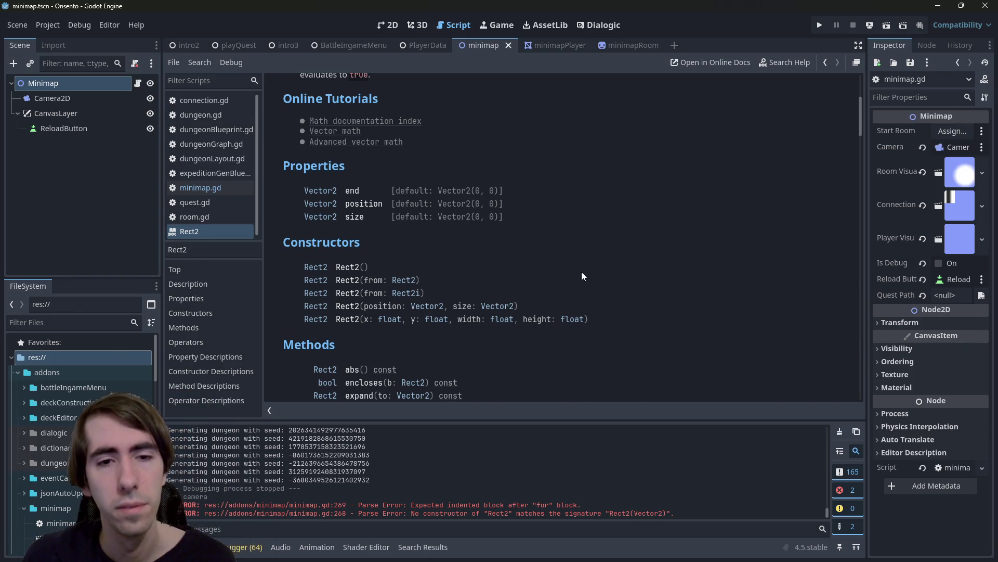
key("alt+Left")
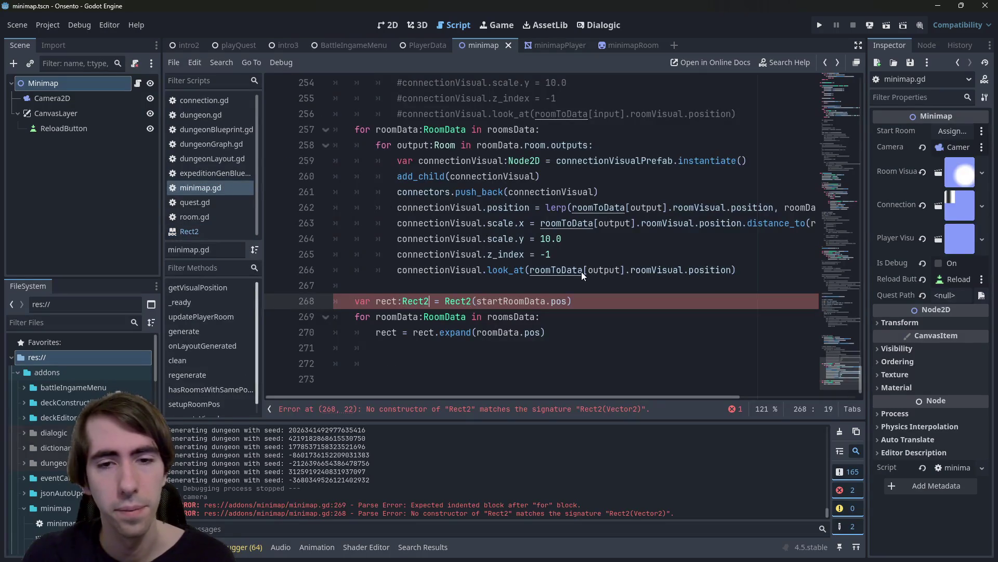
Step: Give the rect a Vector2.ONE size and add 'camera.position = rect.get_center()' after the loop
type(", Vecto")
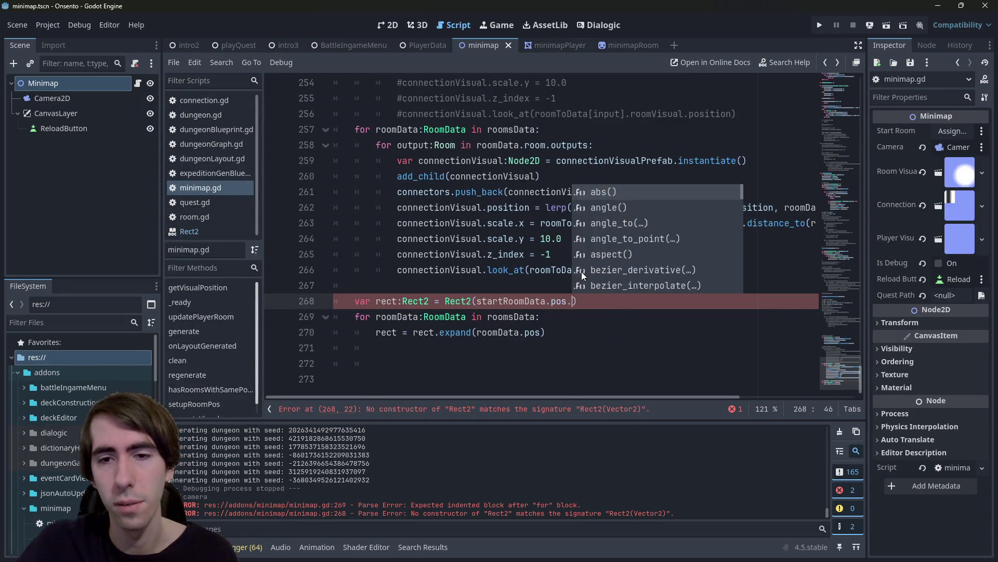
type("r2.o")
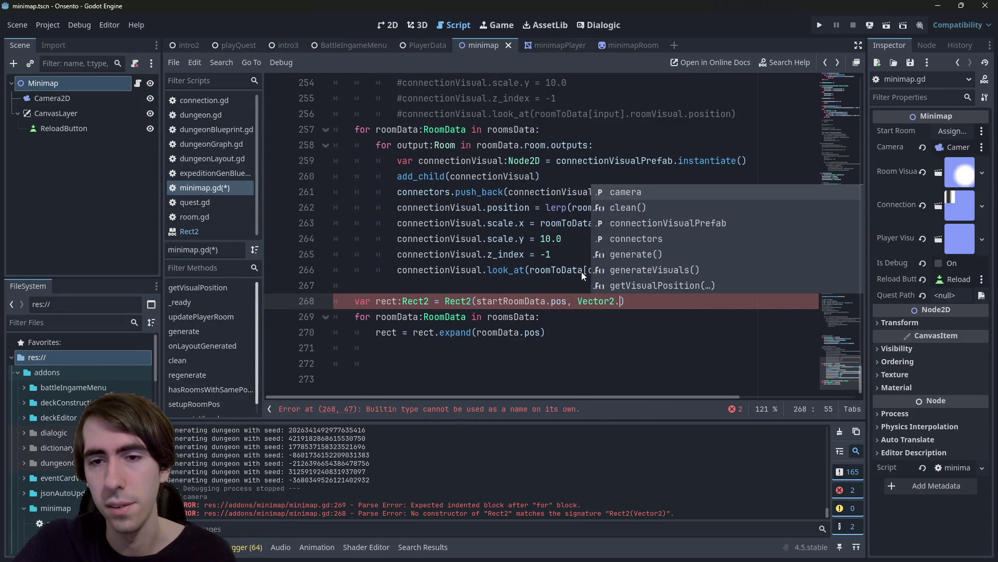
type("n")
key("Return")
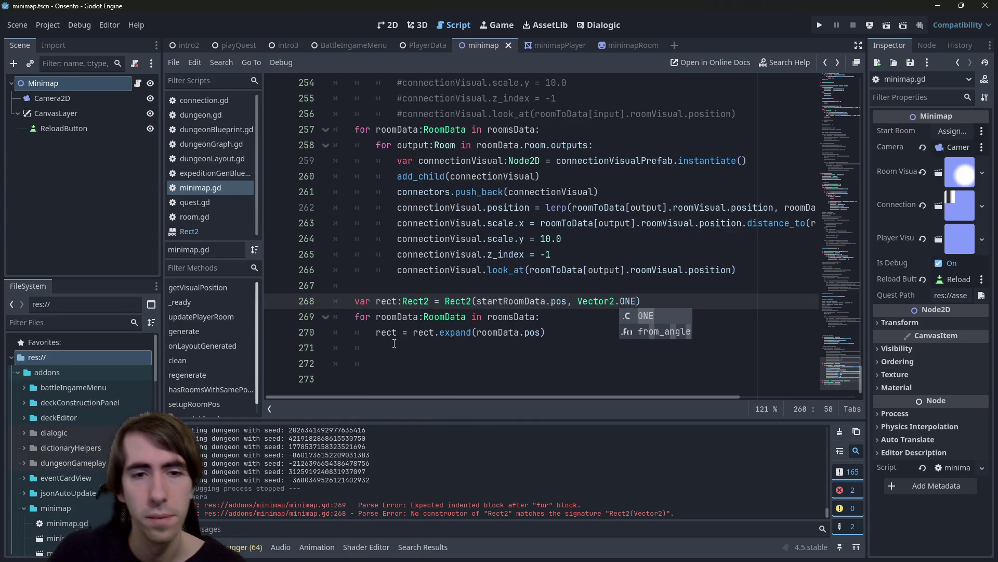
left_click(403, 348)
left_click(410, 364)
key("BackSpace")
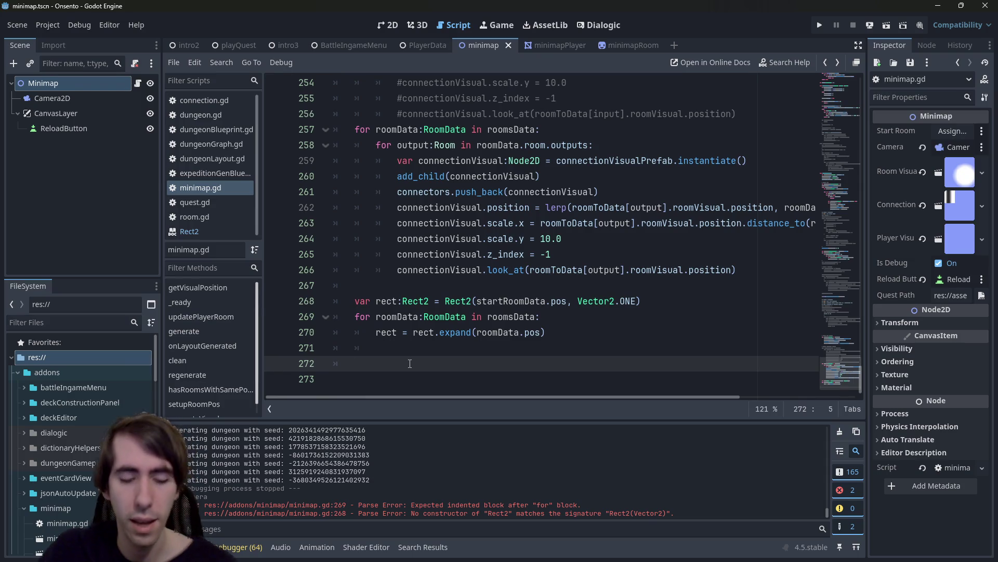
type("camera.position = ")
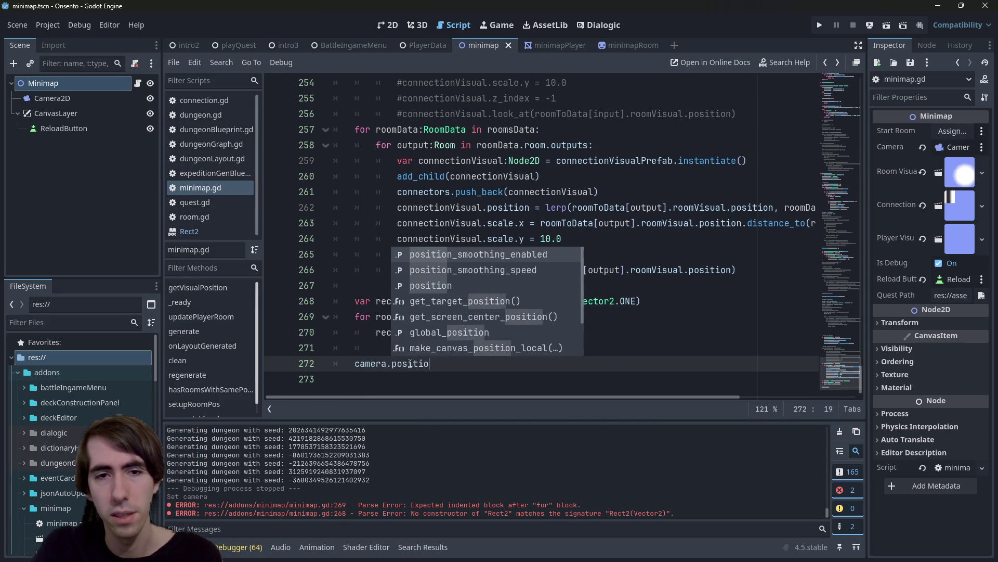
type("rect.get_ce")
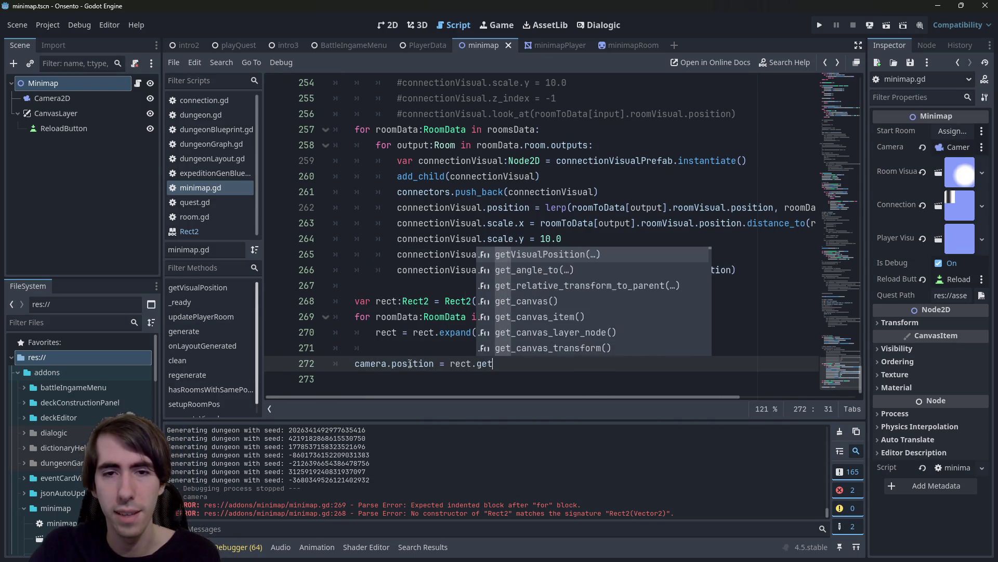
key("Return")
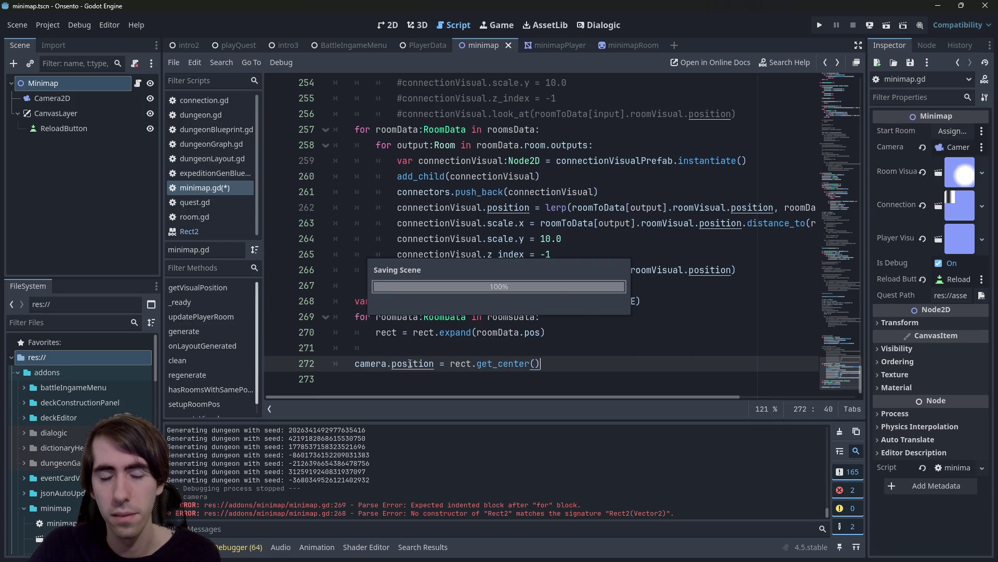
key("Return")
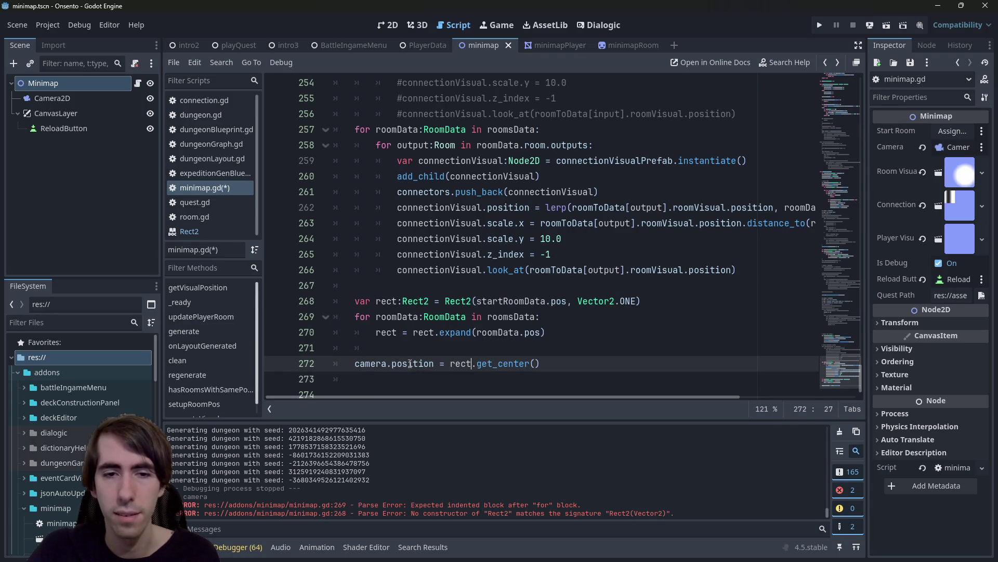
Step: Add a 'rect.size' line below the camera position line
type("rect.")
type("bal")
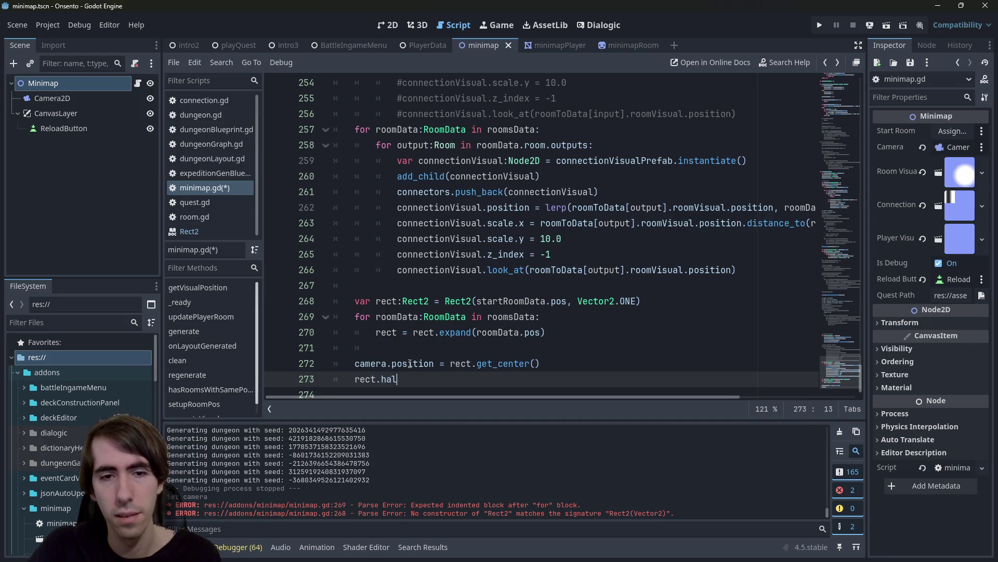
key("BackSpace")
key("BackSpace")
key("BackSpace")
type("size")
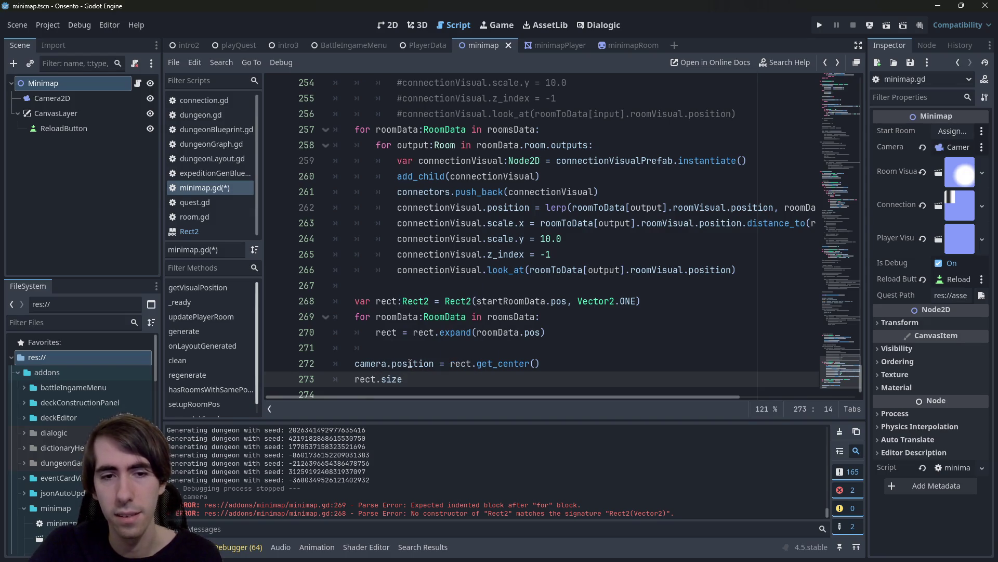
key("BackSpace")
key("BackSpace")
key("BackSpace")
type("i")
key("Return")
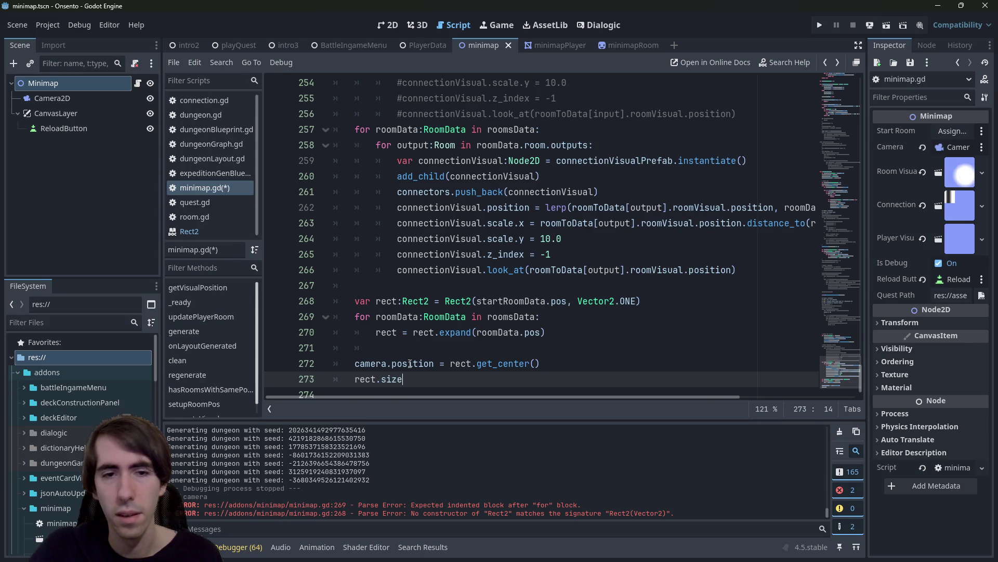
Step: Try a rect.grow line inside the loop, delete it, and save minimap.gd
left_click(422, 336)
left_click(577, 326)
key("Return")
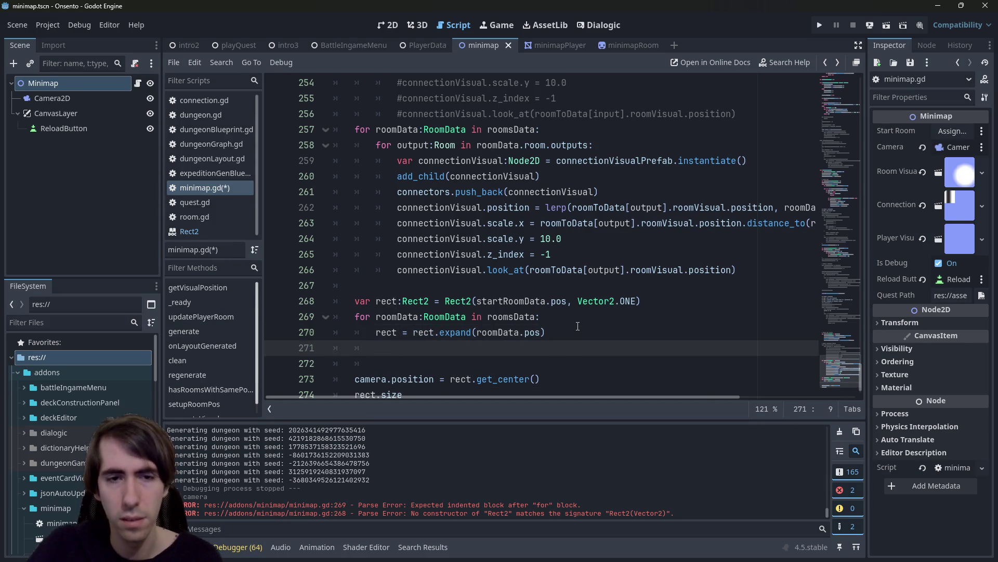
type("rect.grow")
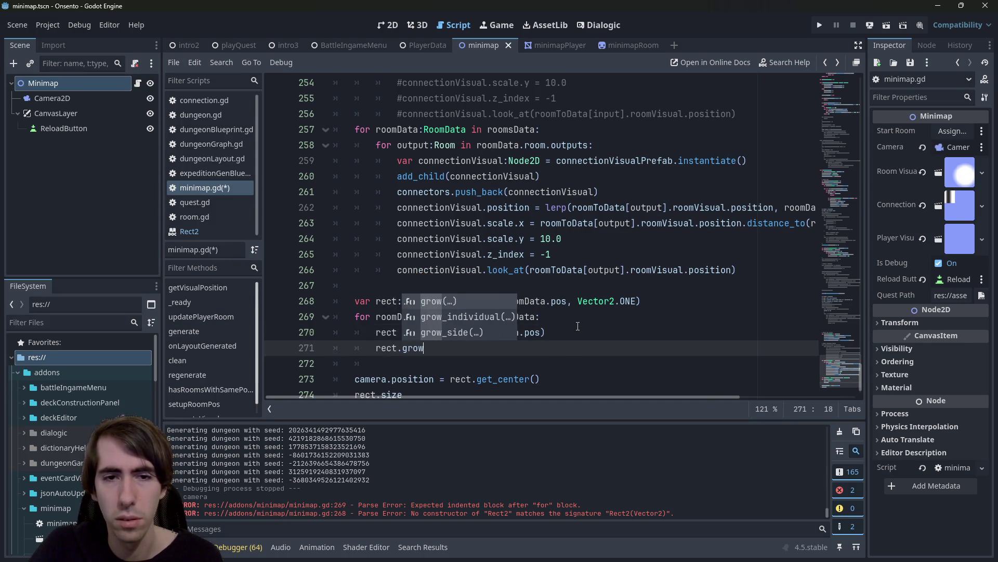
key("Return")
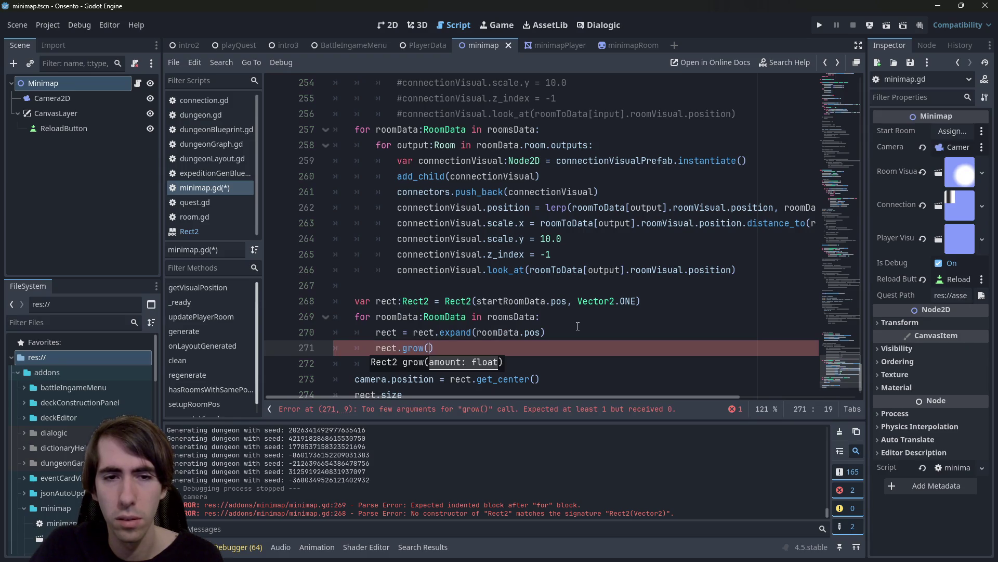
key("BackSpace")
key("BackSpace")
key("BackSpace")
type(".grow")
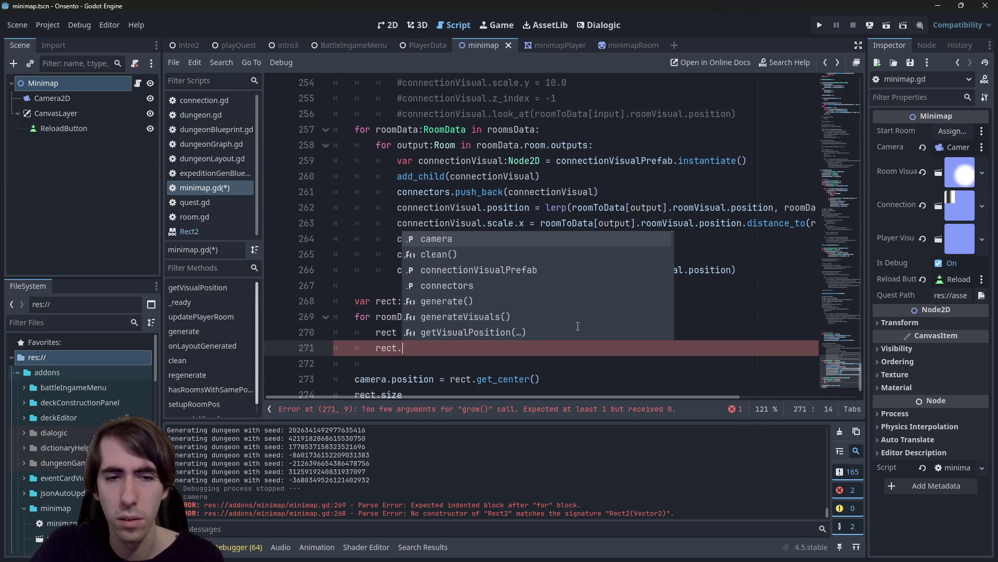
key("Down")
key("Down")
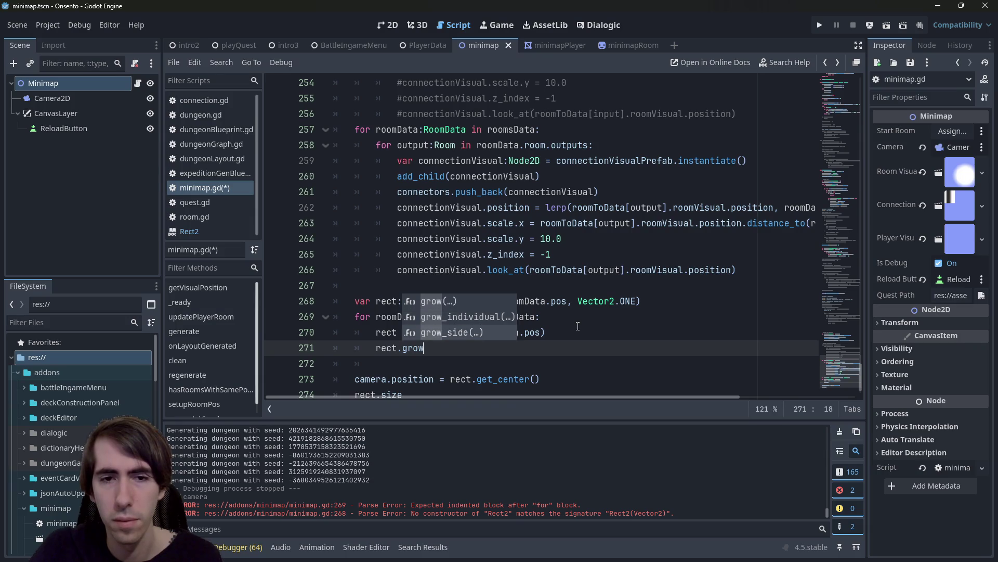
key("Return")
key("BackSpace")
key("BackSpace")
key("BackSpace")
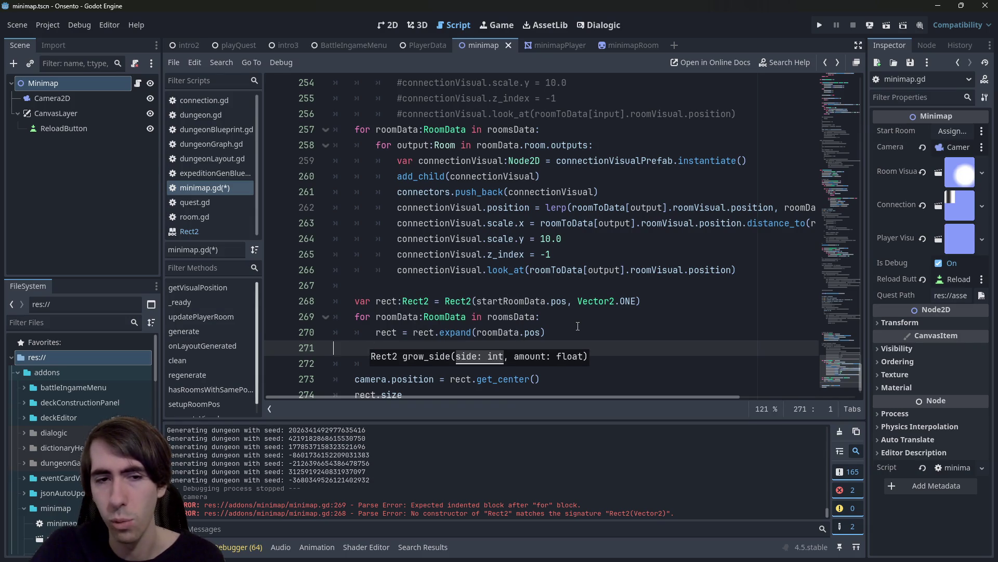
key("ctrl+s")
scroll(468, 354, "down", 1)
left_click(433, 362)
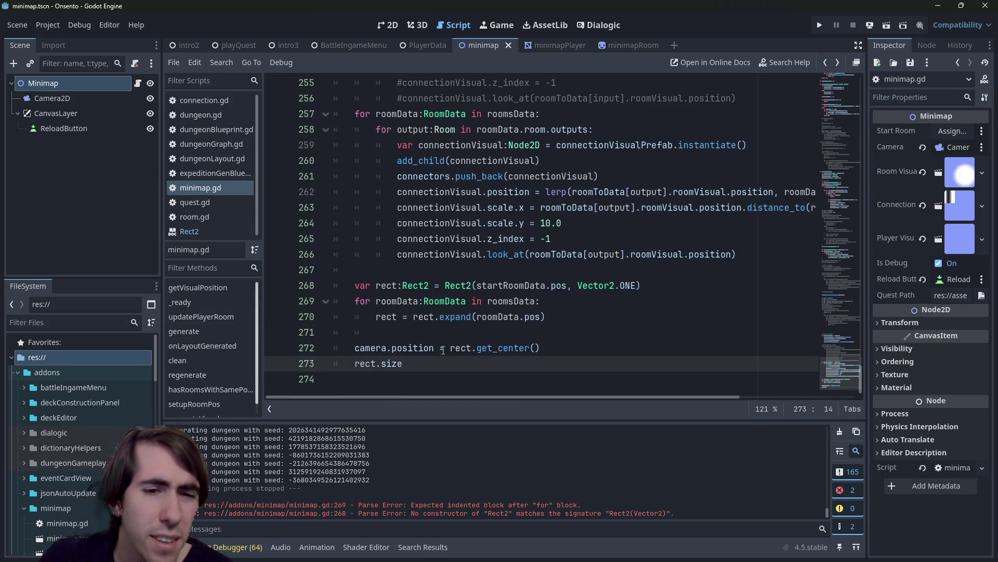
Step: Show Camera2D in a widened Inspector and the 2D view, undoing an accidental Enabled toggle
left_click(91, 100)
mouse_move(866, 165)
left_mouse_down()
mouse_move(708, 198)
mouse_move(705, 213)
left_mouse_up()
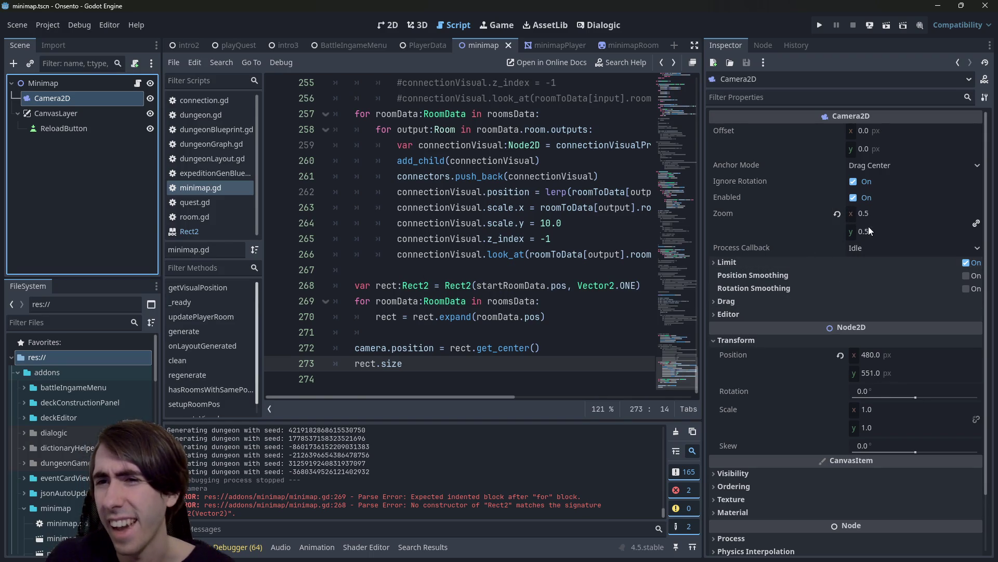
left_click(388, 25)
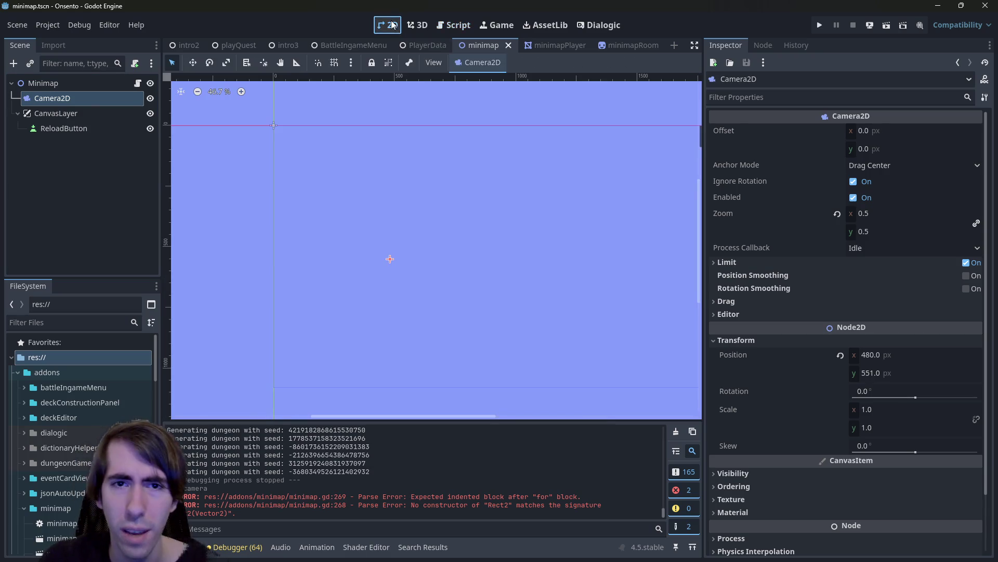
scroll(489, 261, "up", 3)
scroll(879, 284, "down", 2)
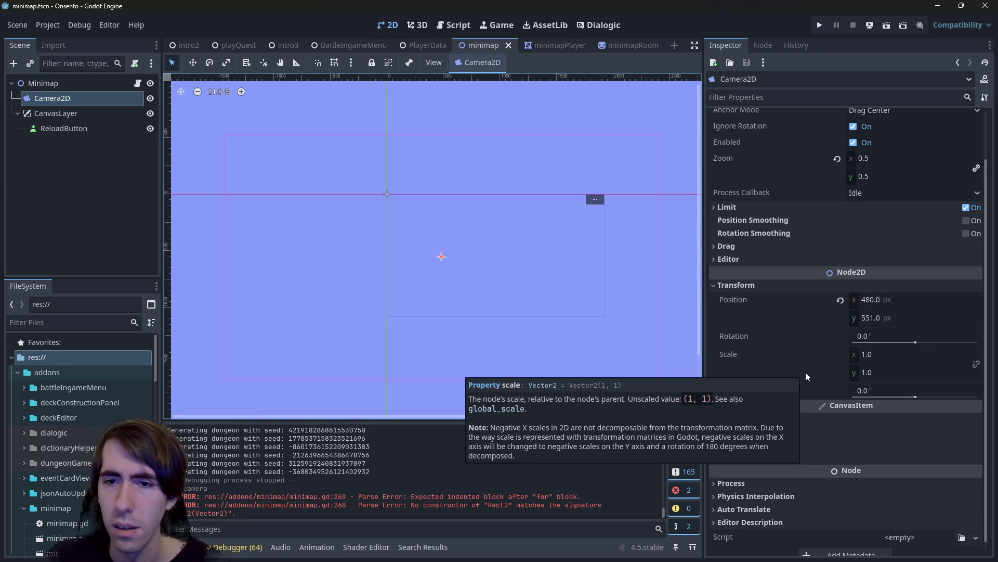
scroll(817, 254, "up", 2)
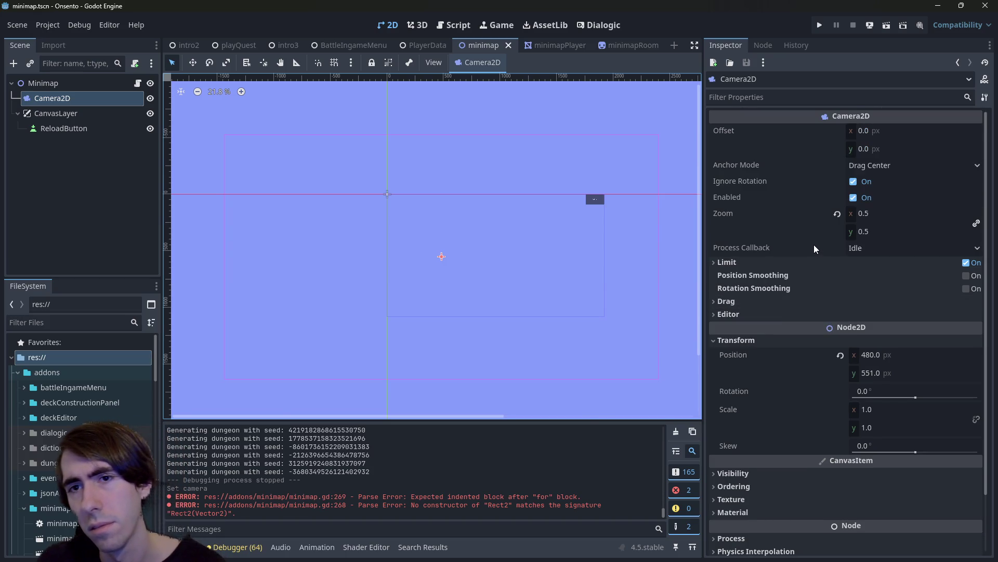
double_click(873, 197)
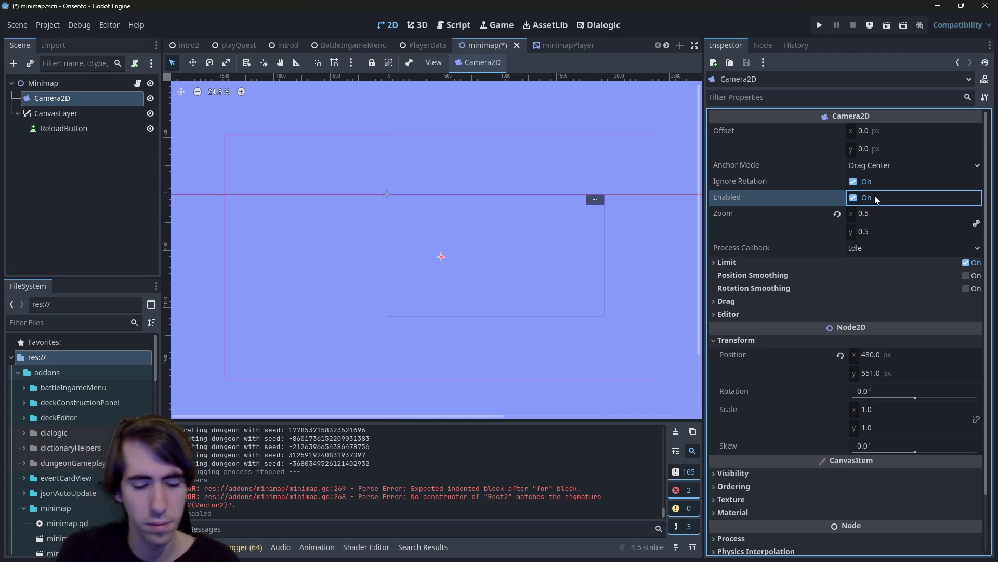
key("ctrl+z")
key("ctrl+z")
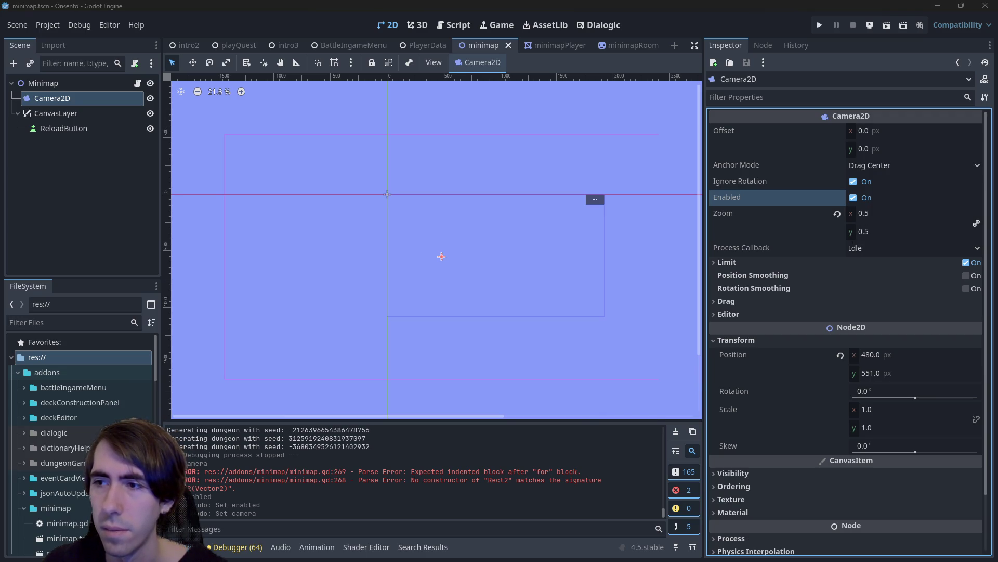
Step: Check the camera's Editor and Limit settings, then return to minimap.gd
scroll(741, 358, "down", 3)
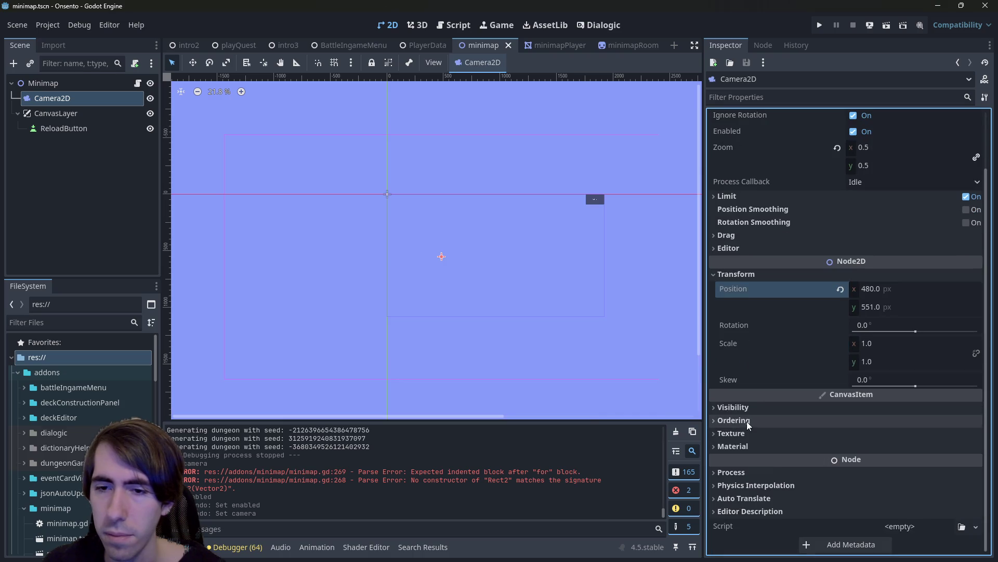
scroll(747, 404, "up", 3)
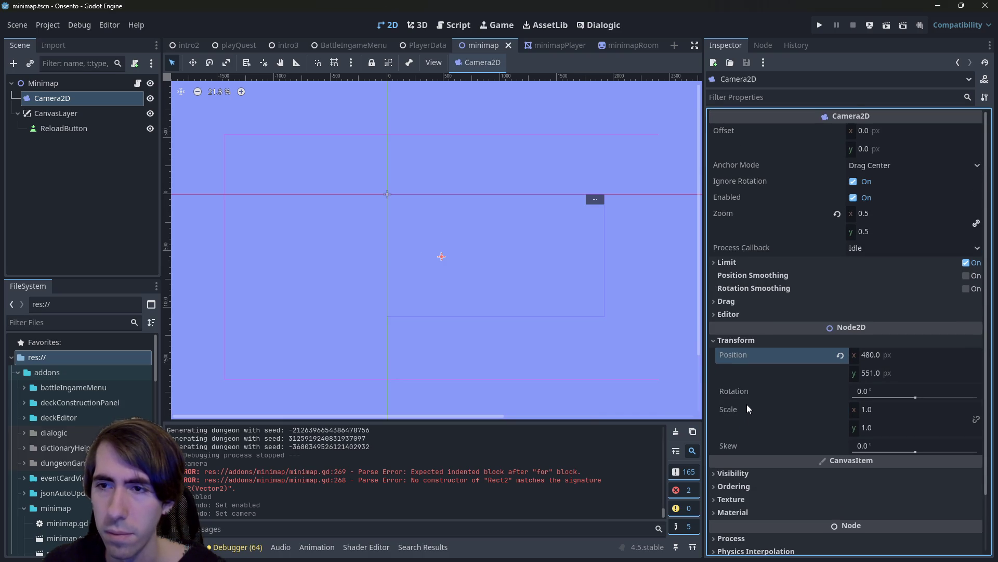
left_click(758, 315)
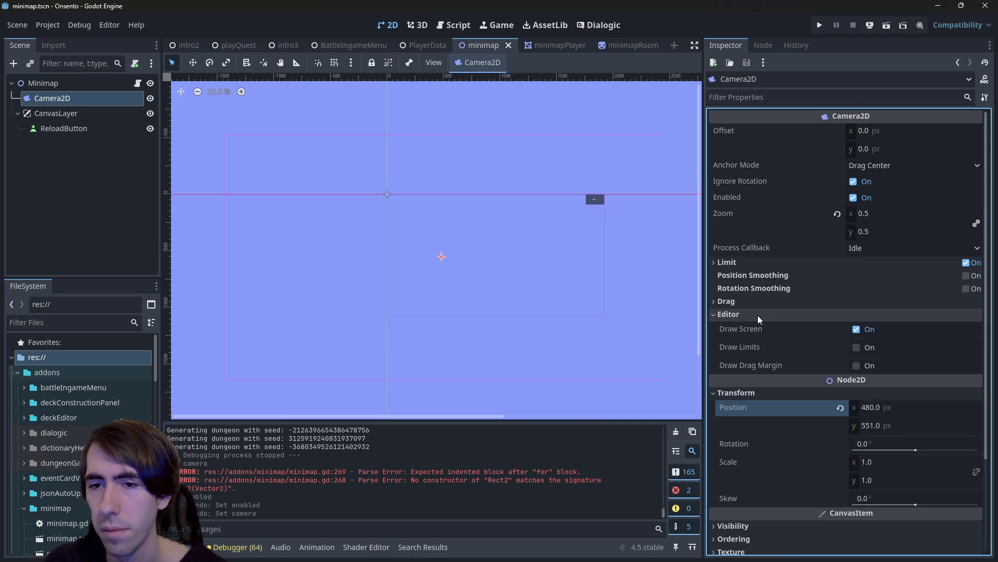
left_click(757, 315)
left_click(759, 263)
left_click(760, 263)
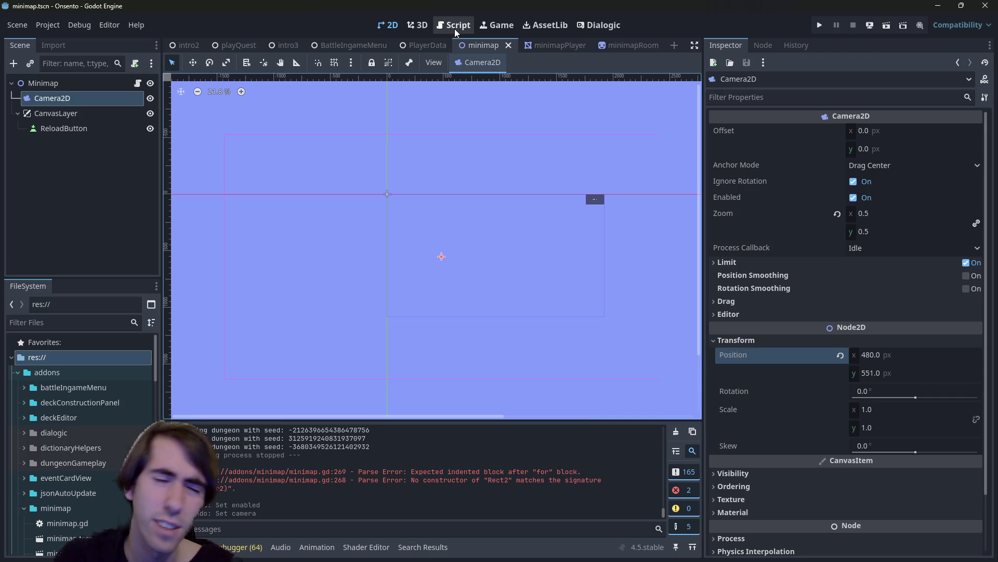
left_click(455, 29)
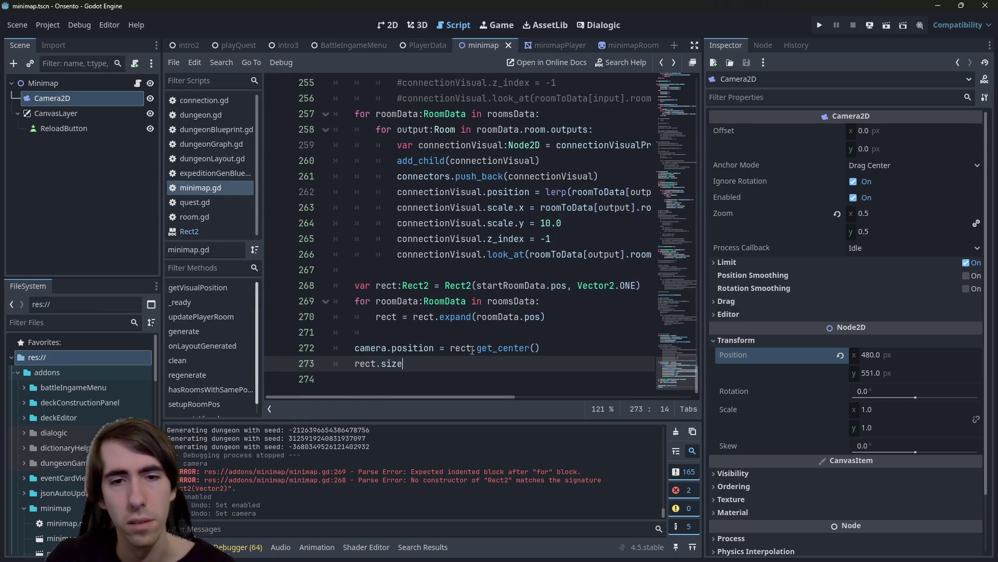
Step: Start dividing rect.size by get_viewport() on line 273
left_click(554, 347)
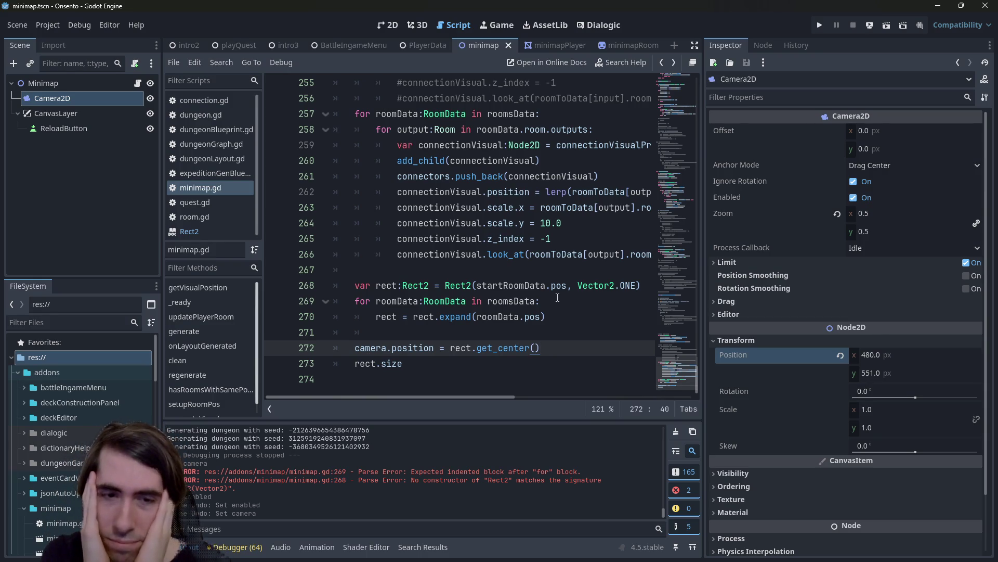
key("Left")
key("Down")
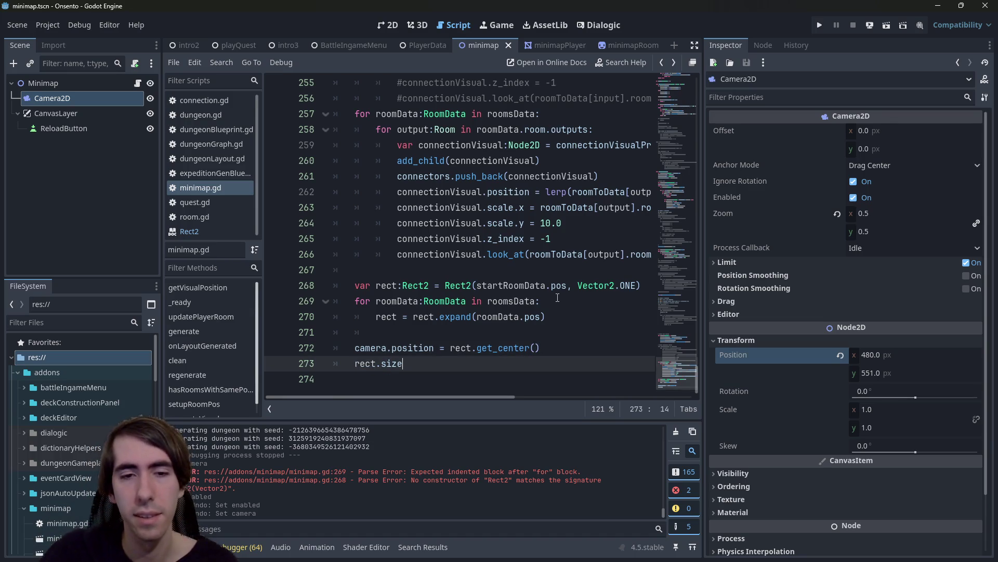
type("/ get_viewport_rect(")
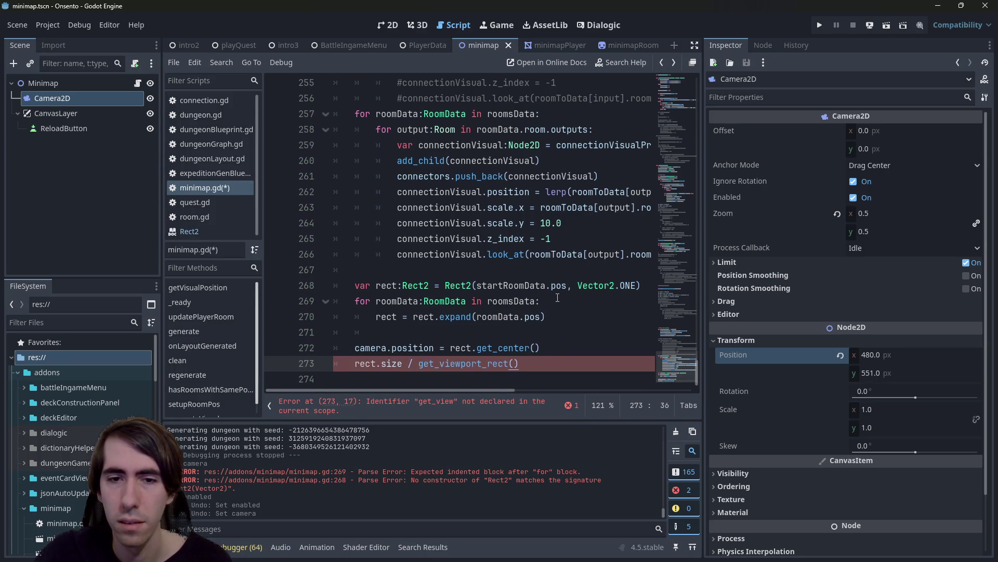
key("ctrl+BackSpace")
type("get_")
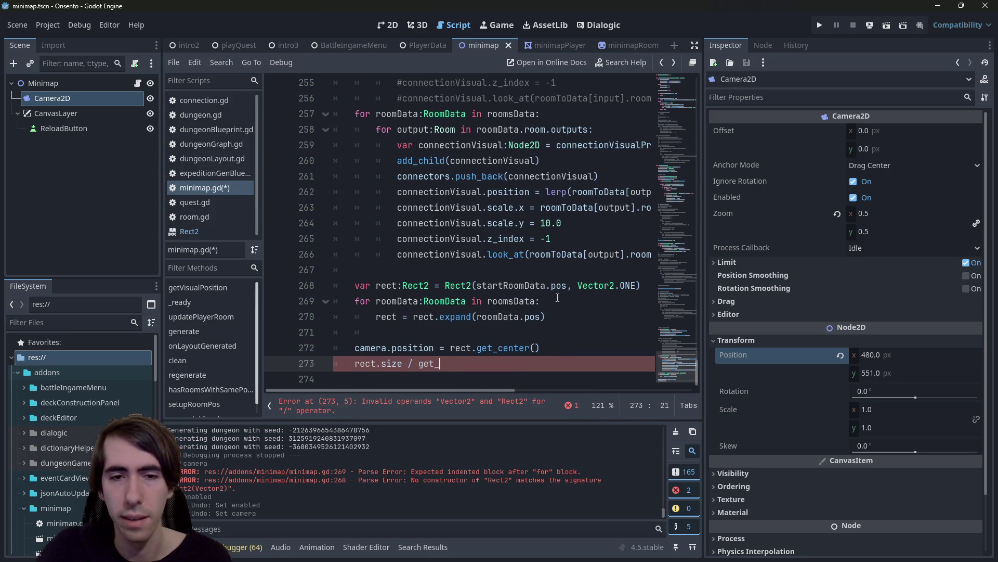
type("view")
key("Return")
Step: Change the divisor to get_viewport_rect().size and save minimap.gd
type(".si")
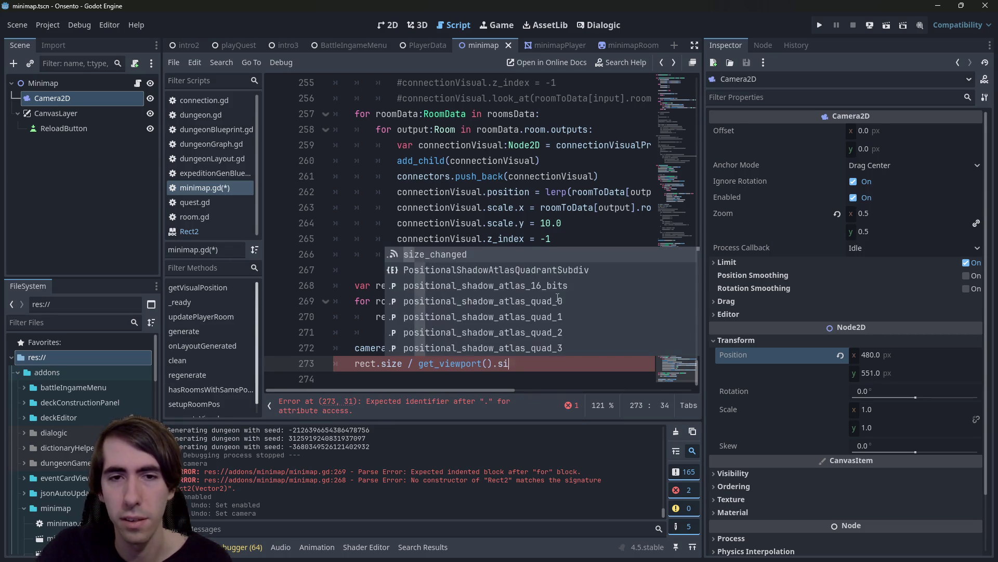
type("ze")
key("BackSpace")
key("BackSpace")
key("BackSpace")
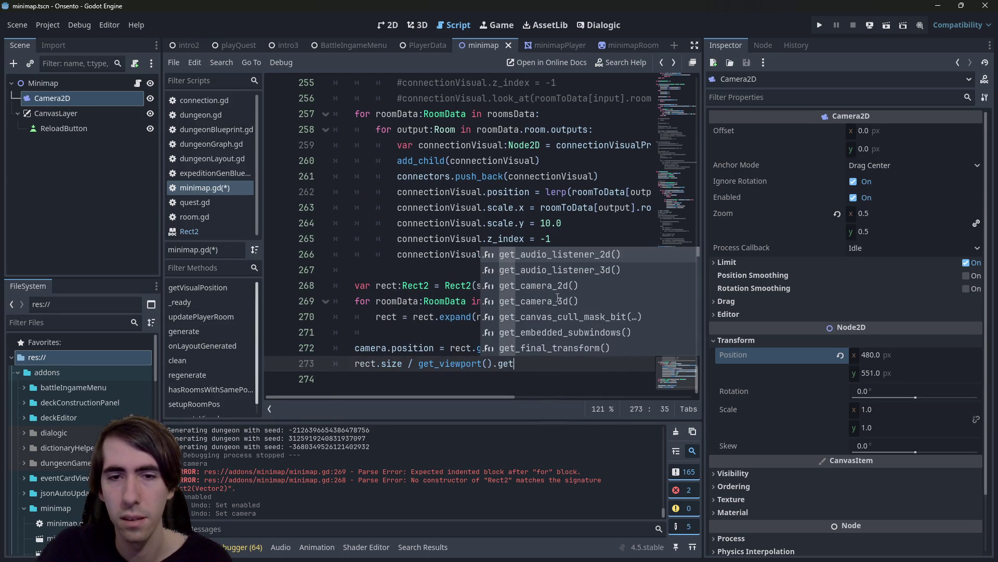
type(".size")
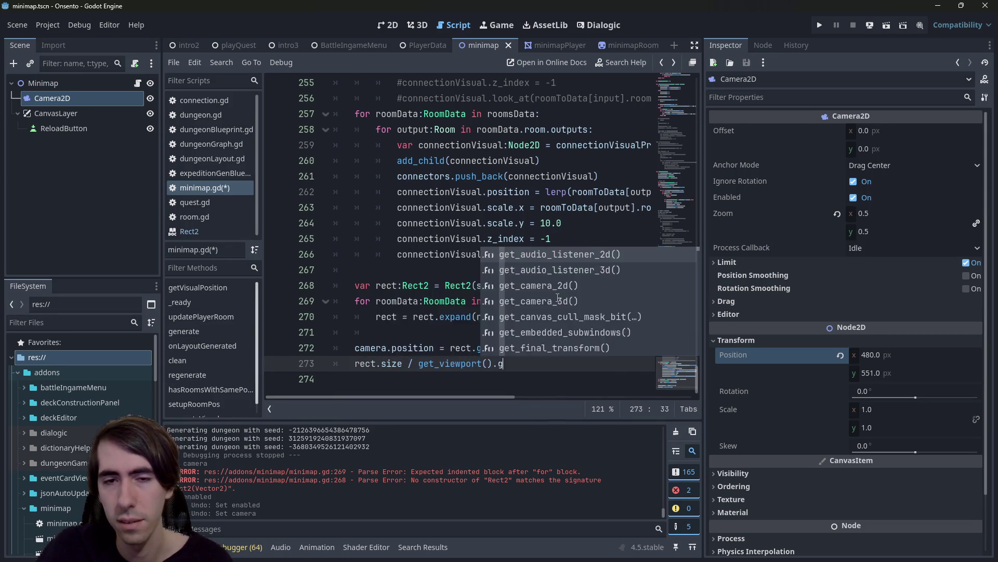
key("BackSpace")
key("BackSpace")
key("BackSpace")
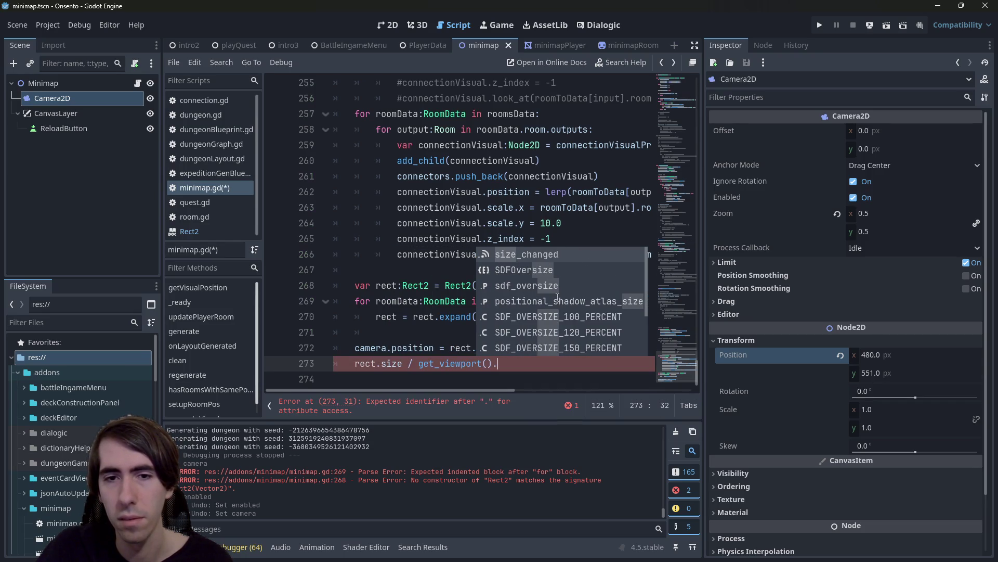
key("BackSpace")
key("BackSpace")
key("BackSpace")
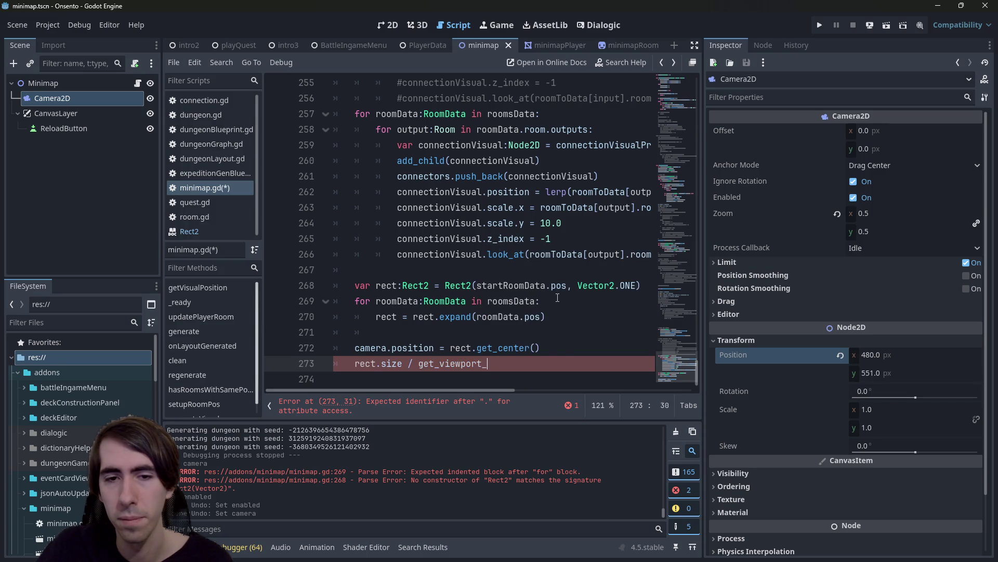
type("_")
key("Return")
type(".size")
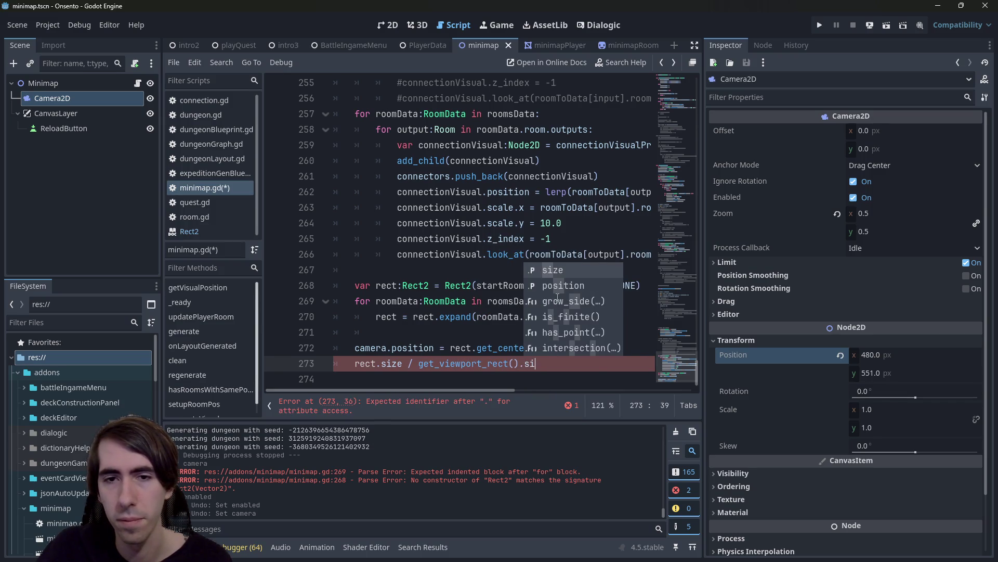
key("ctrl+s")
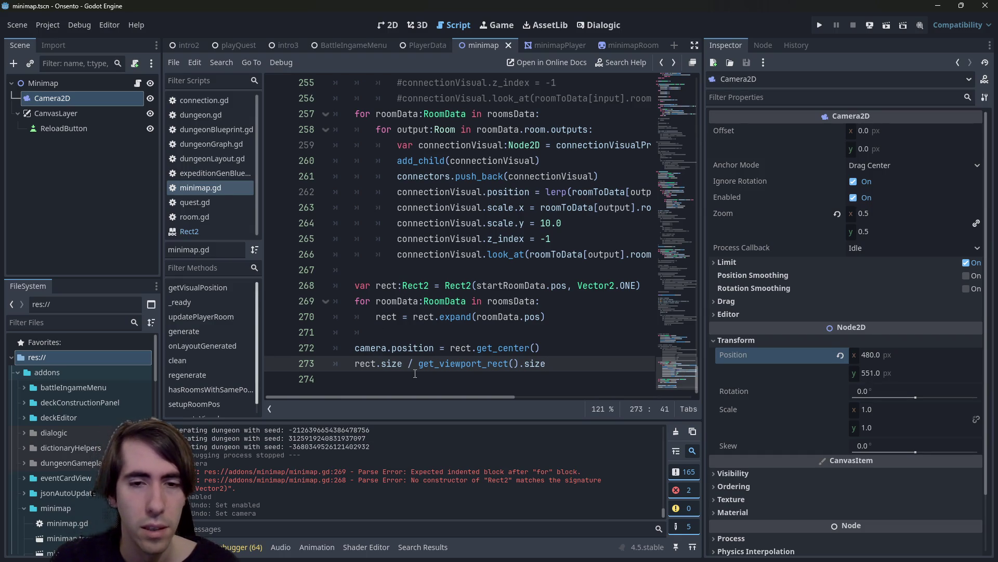
left_click_drag(409, 363, 568, 363)
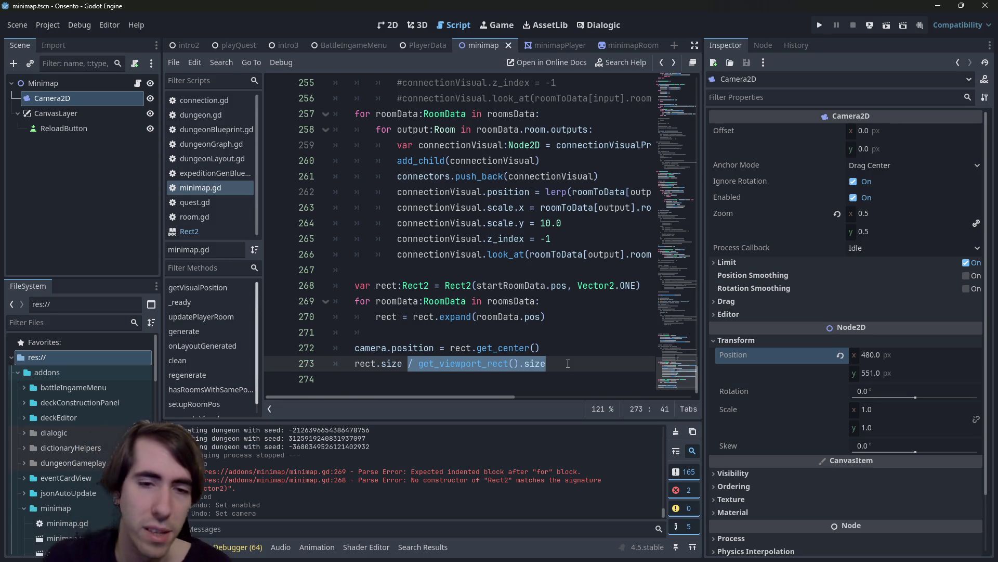
Step: Prefix line 273 with 'camera.zoom =' so it assigns rect.size / get_viewport_rect().size
left_click(359, 342)
double_click(367, 348)
left_click(358, 363)
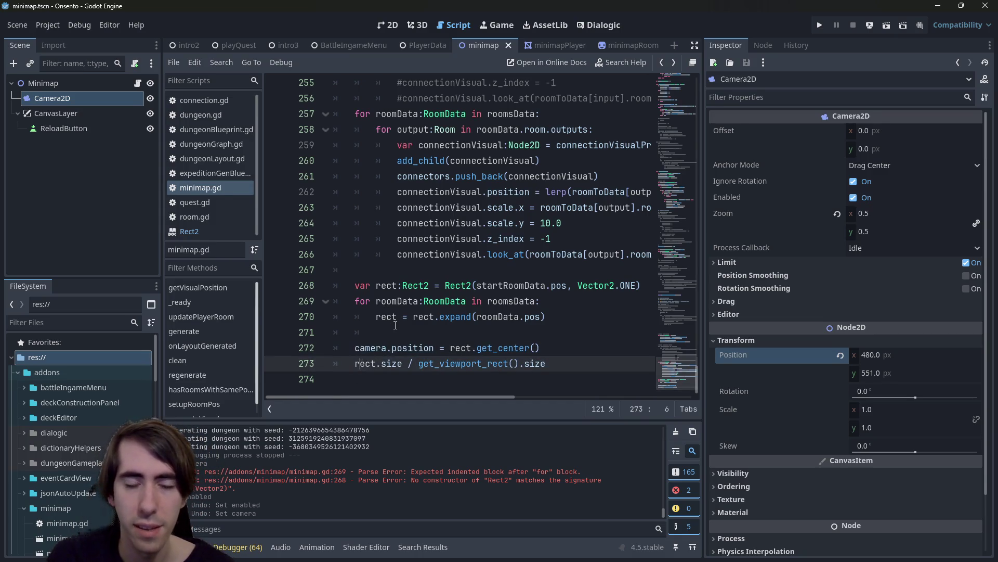
key("Left")
type("camera.size")
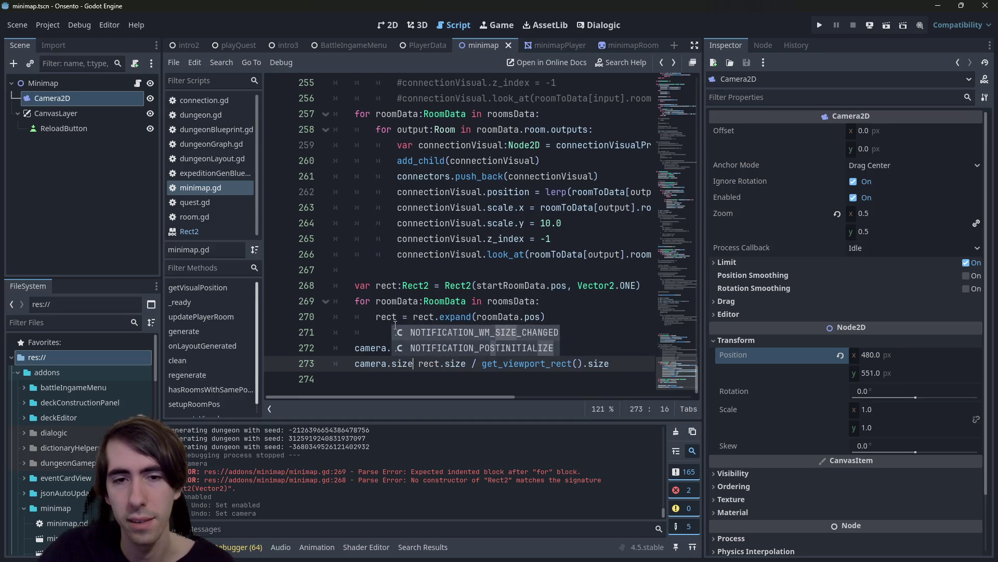
key("BackSpace")
key("BackSpace")
key("BackSpace")
type("zoom")
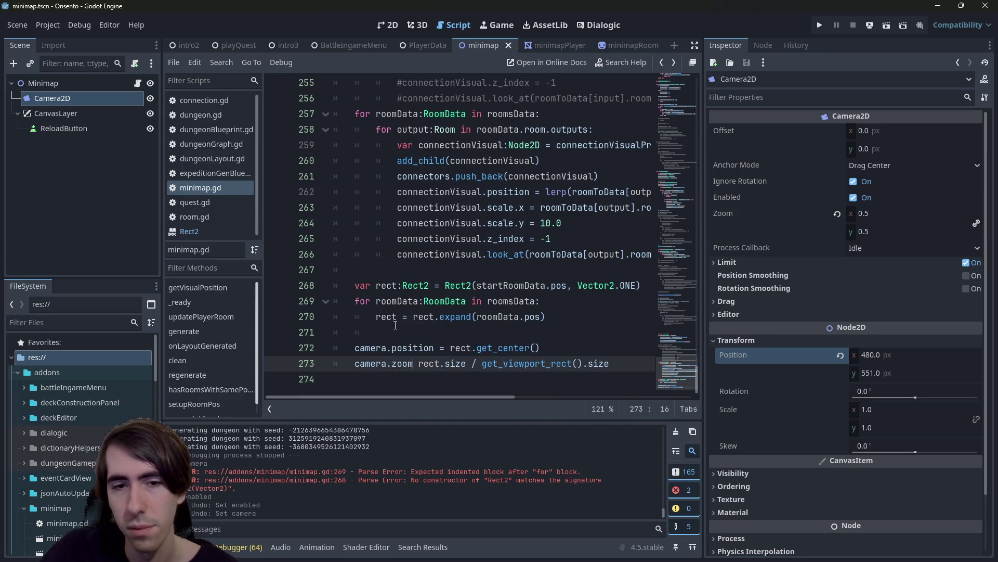
type(" =")
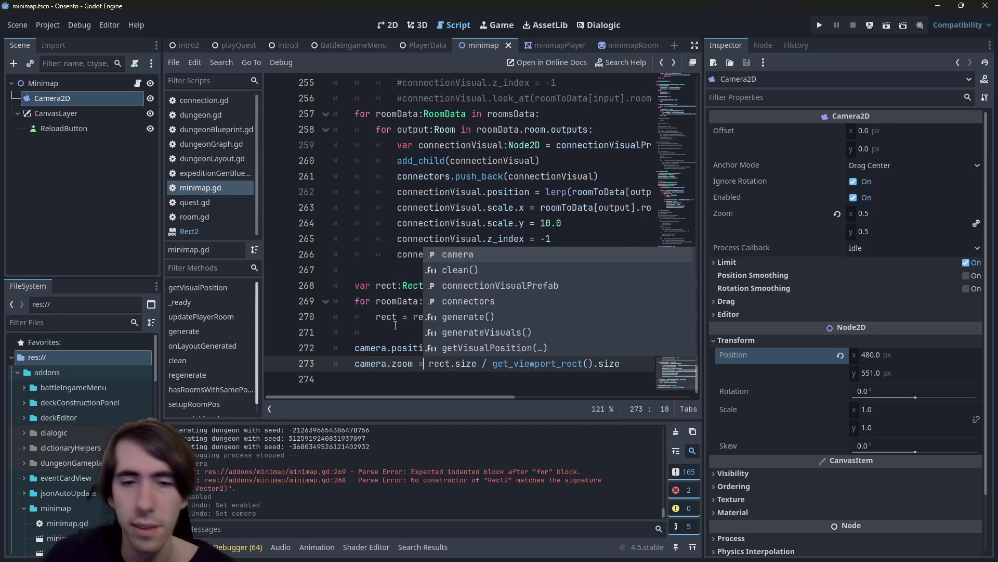
Step: Launch the game with F5; the debugger breaks on line 272 because camera is Nil
key("F5")
key("Escape")
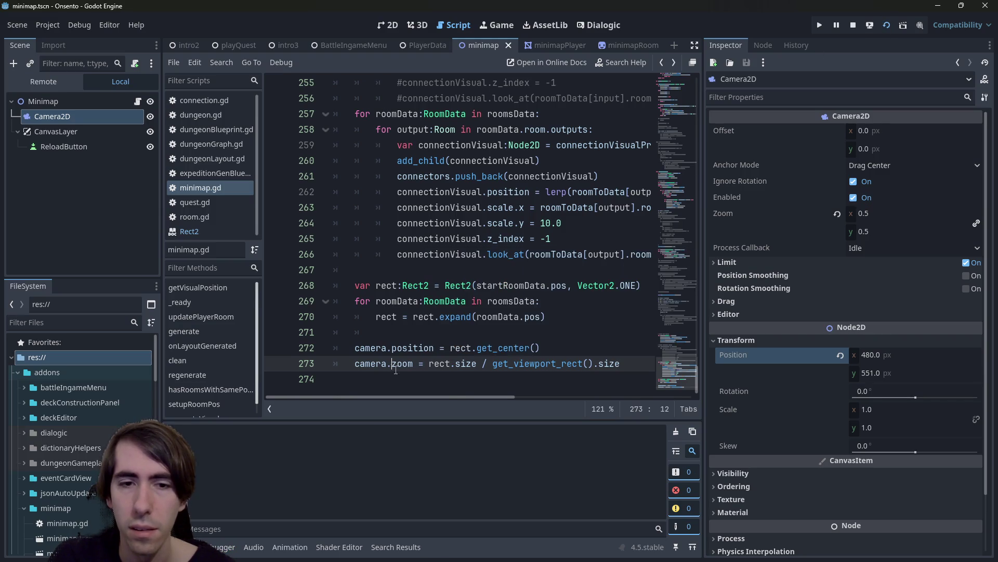
left_click(460, 382)
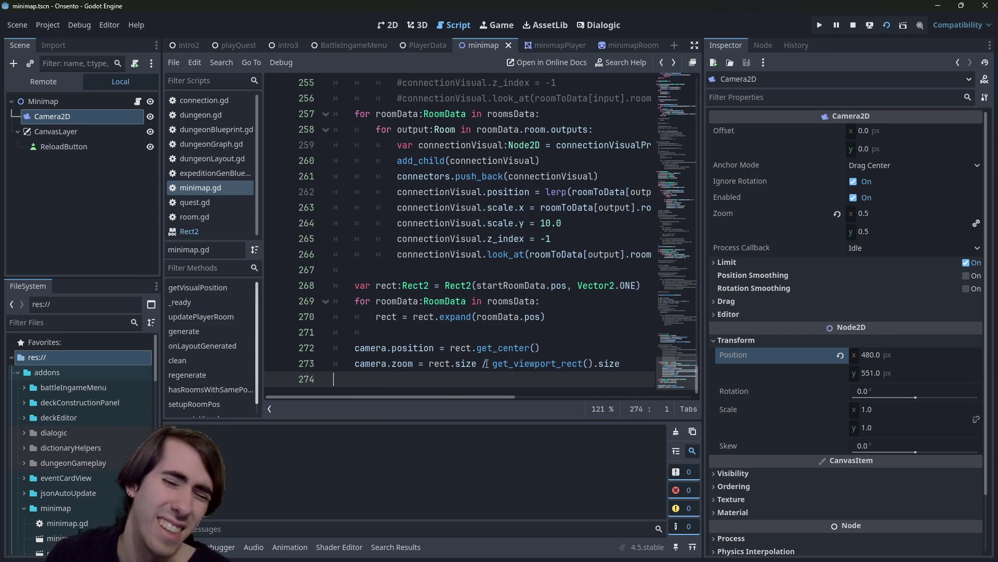
mouse_move(523, 359)
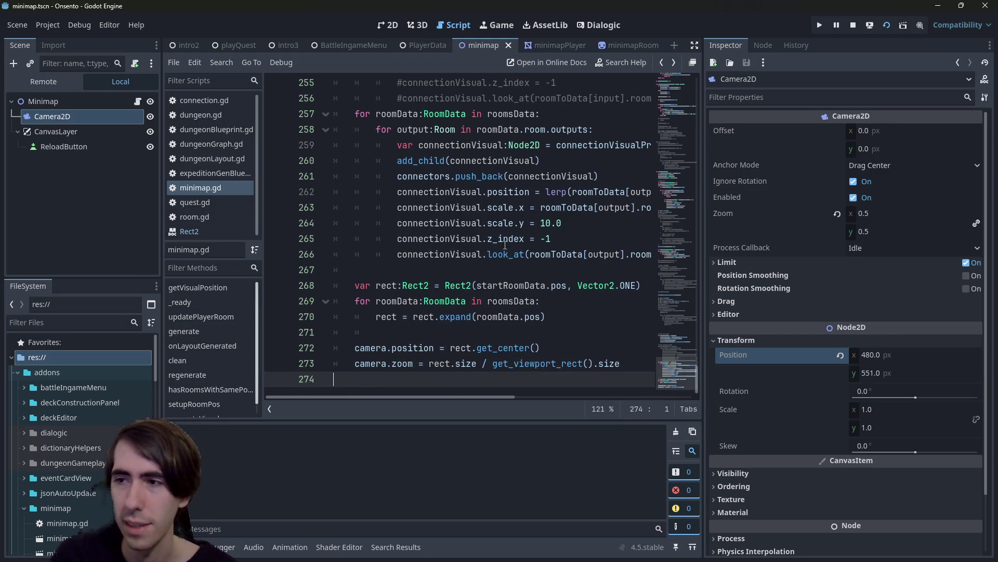
key("F5")
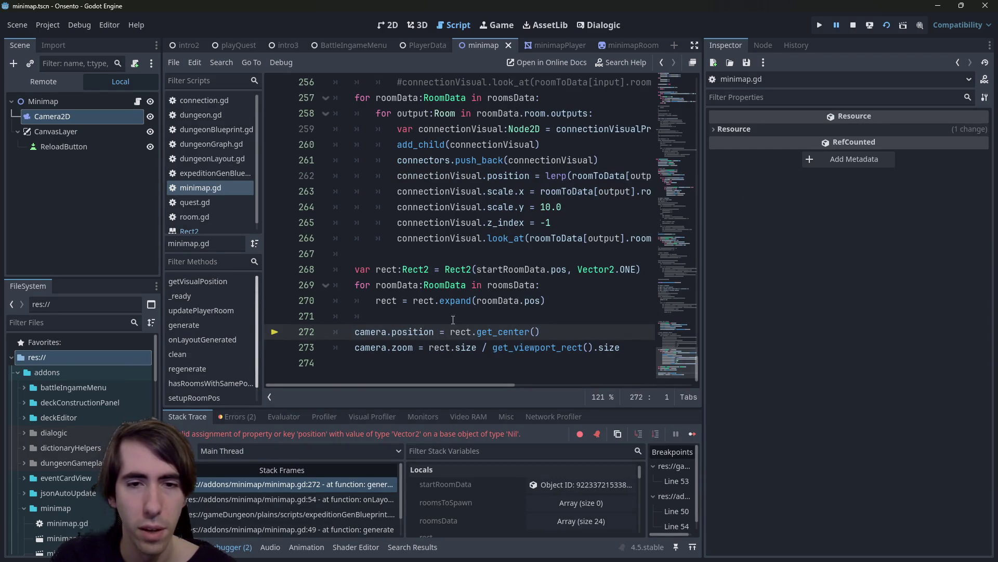
Step: Stop the paused game and assign Camera2D as the Minimap node's Camera property
mouse_move(458, 332)
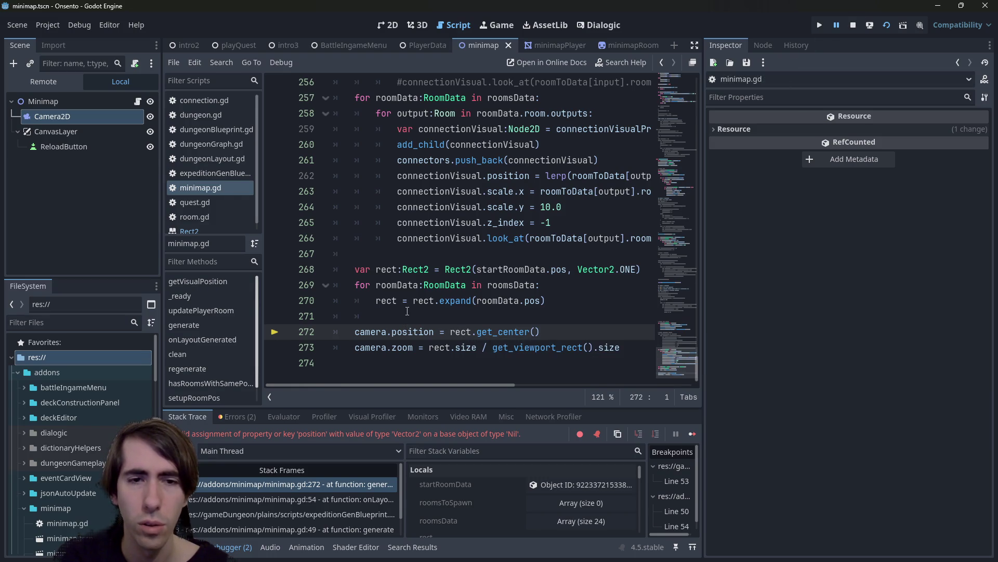
key("F8")
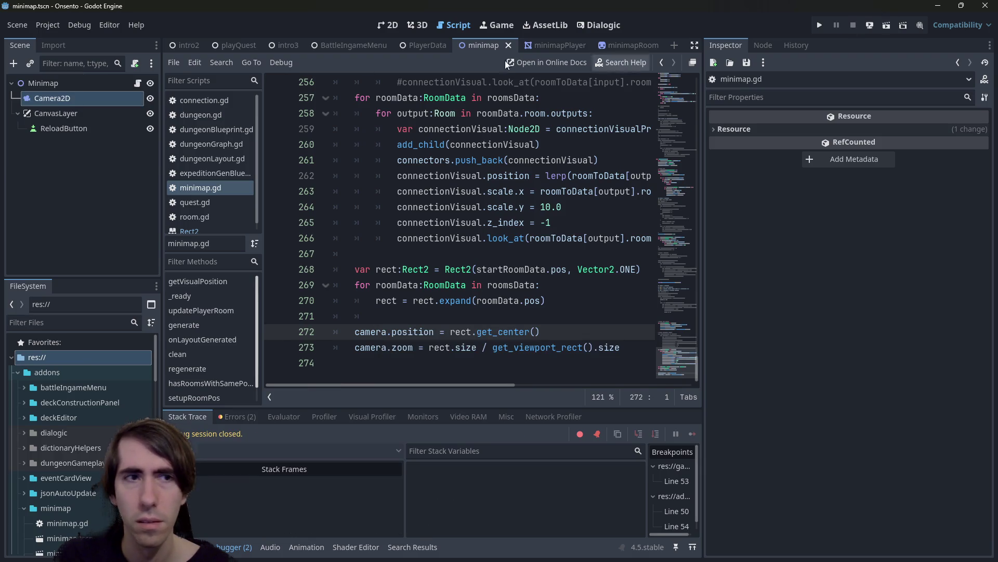
left_click(94, 99)
left_click(43, 83)
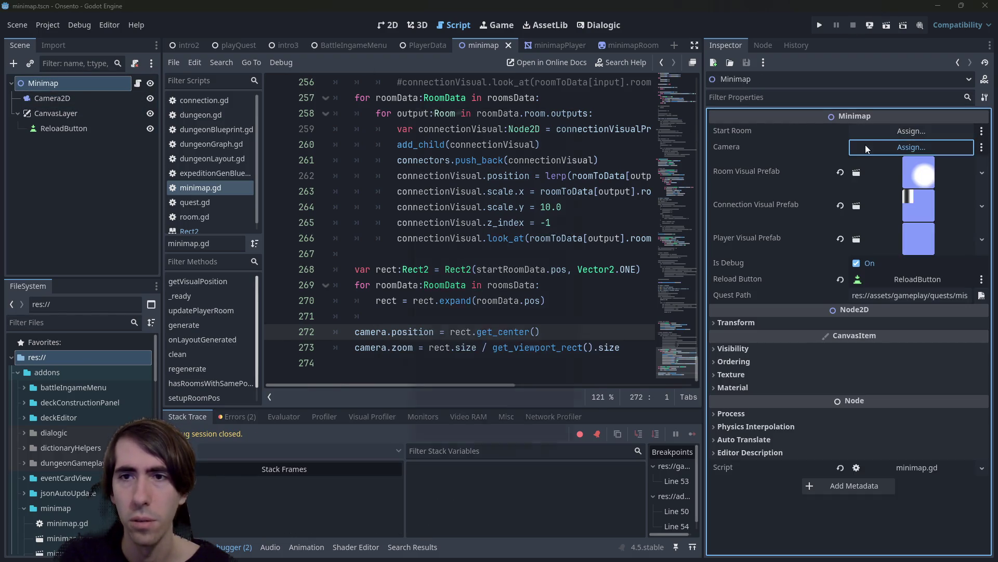
left_click(865, 147)
double_click(457, 171)
Step: Run the current scene again; the game shows only a tiny speck
left_click(886, 25)
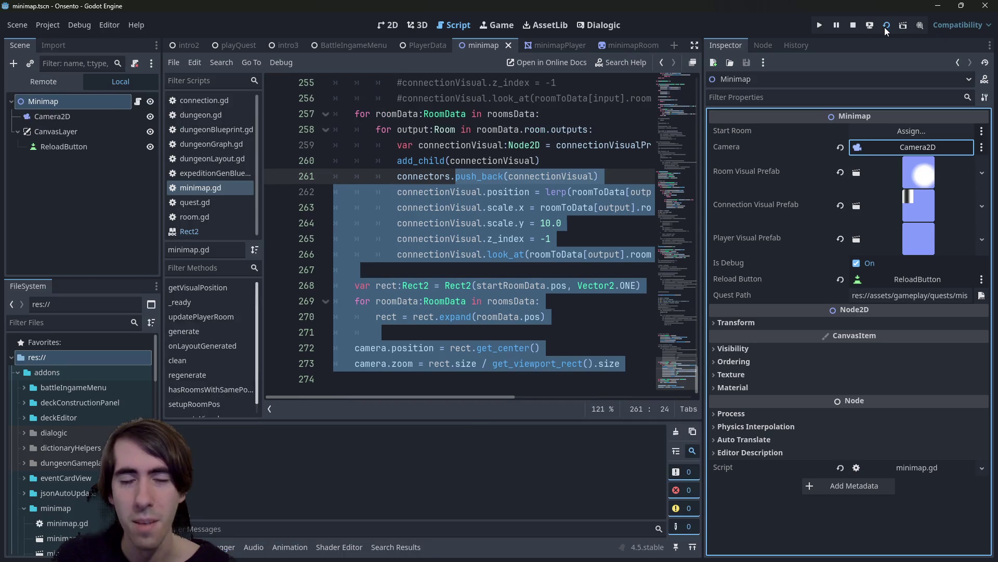
left_click(479, 378)
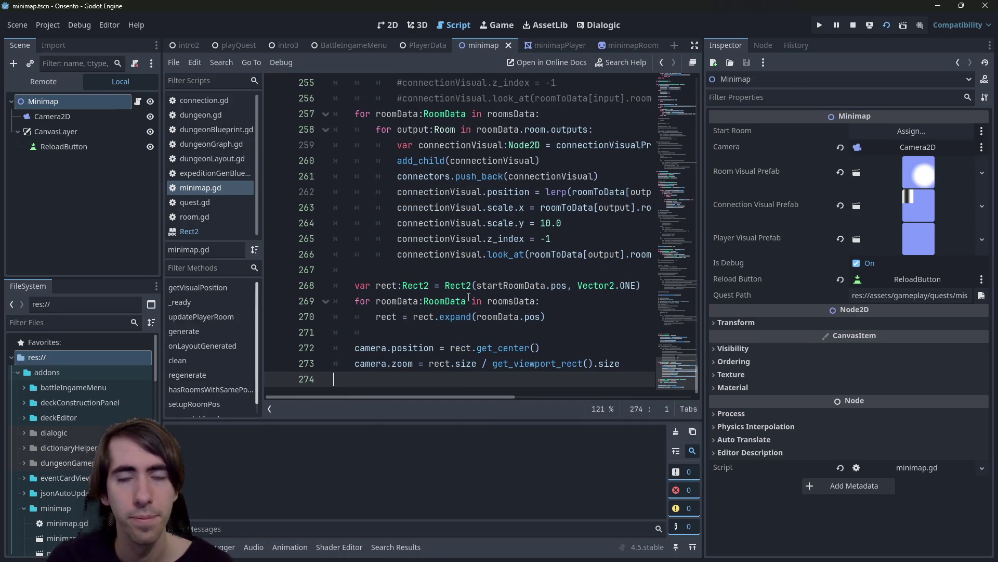
mouse_move(463, 290)
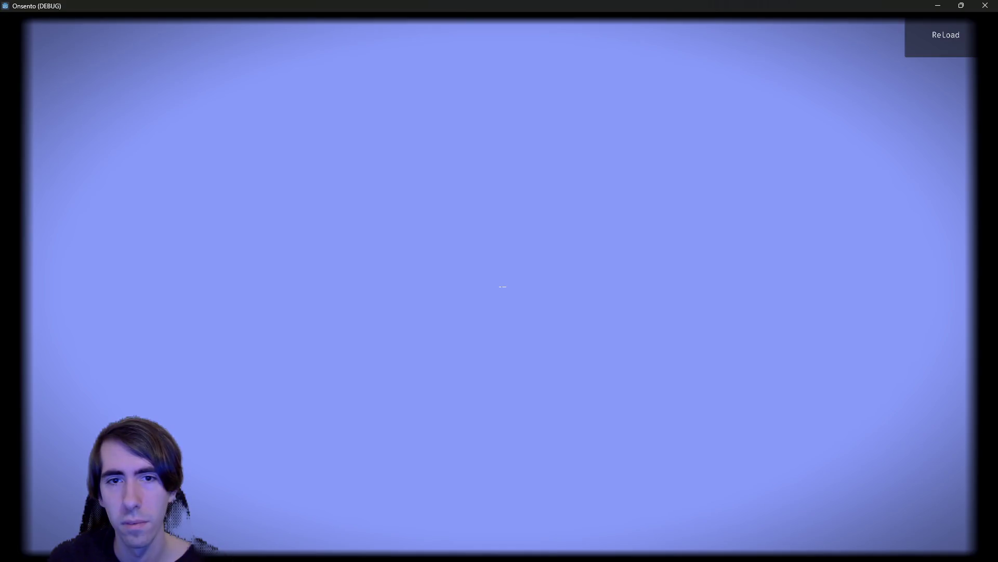
Step: Rewrite line 273 as camera.zoom = get_viewport_rect().size / rect.size and test-run the scene
left_click(985, 5)
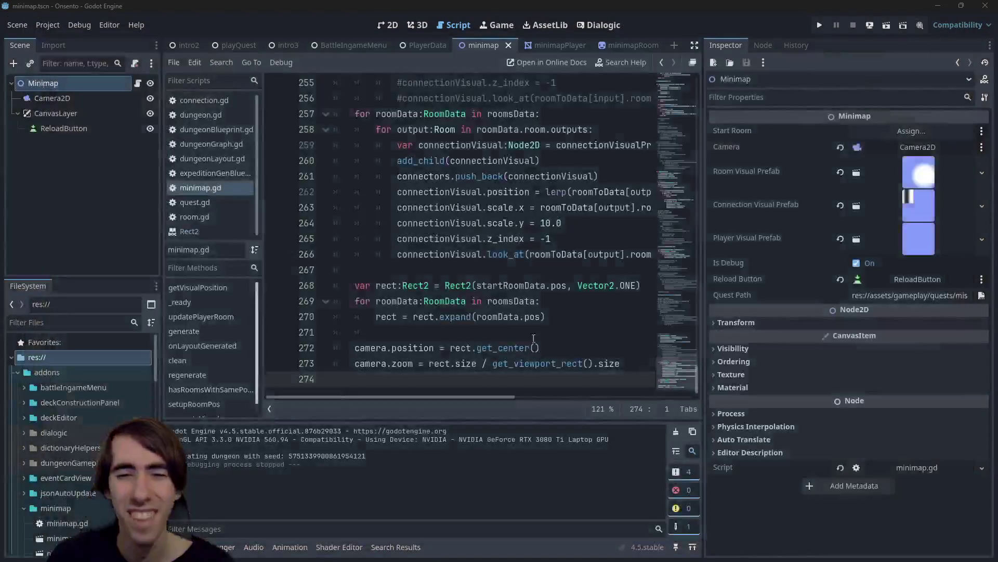
left_click(477, 363)
key("Delete")
key("Delete")
key("ctrl+shift+Left")
key("ctrl+shift+Left")
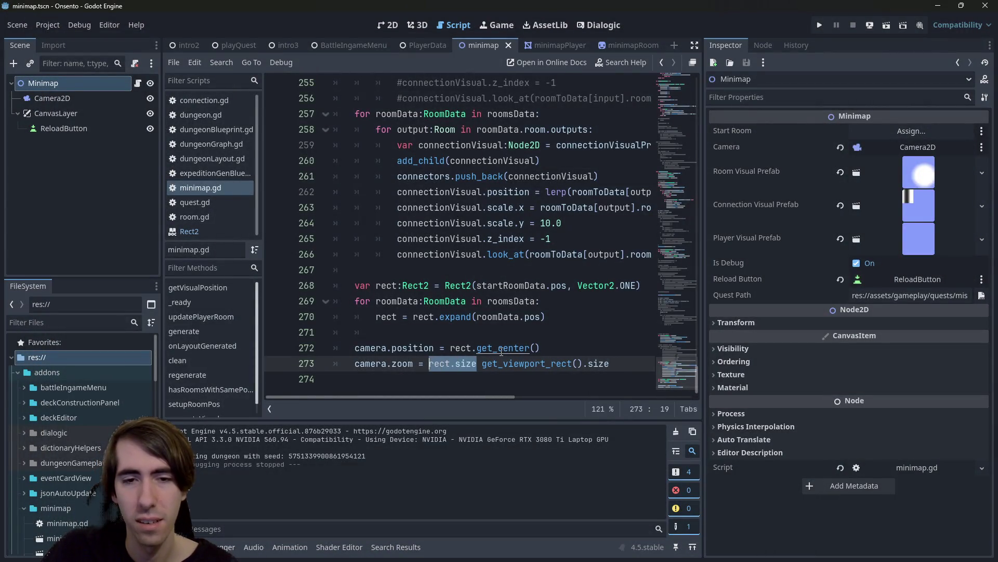
key("Delete")
key("Delete")
key("End")
type("/ rect.size")
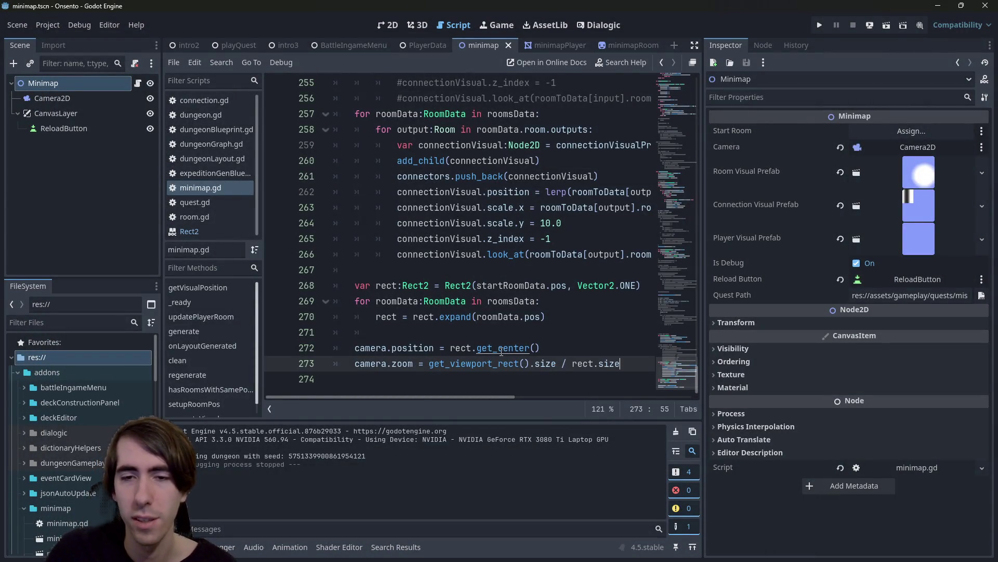
left_click(886, 26)
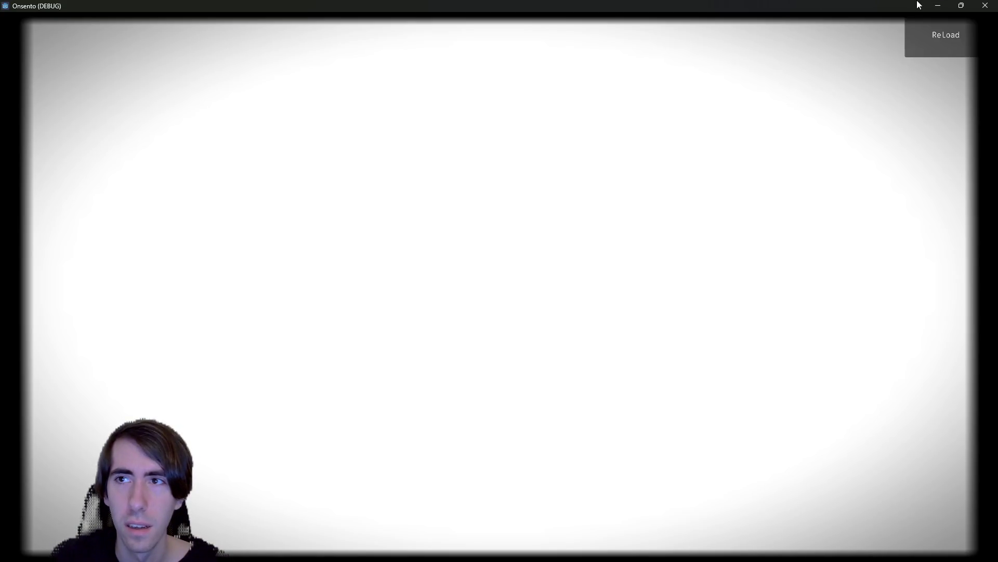
left_click(988, 5)
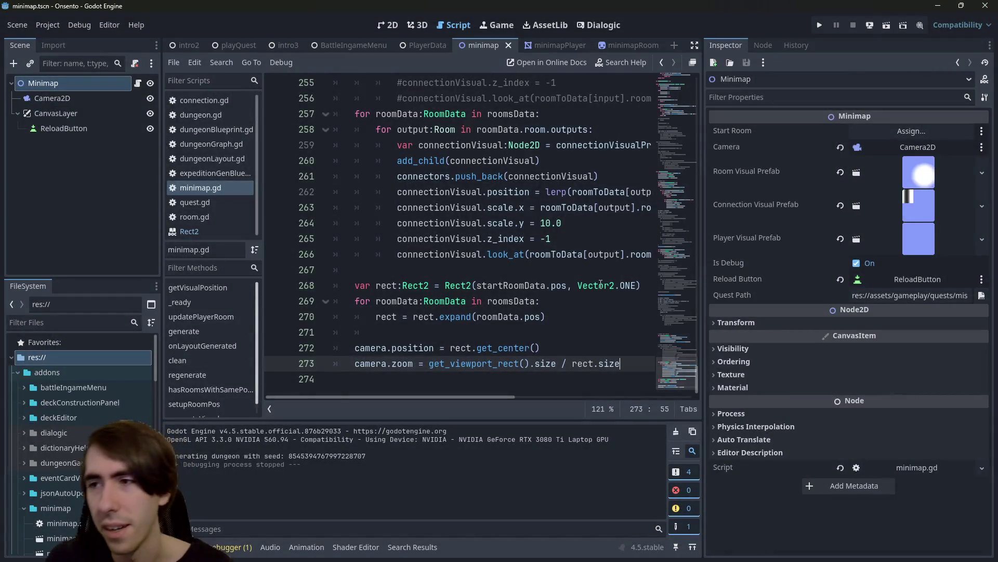
Step: Restore line 273 to camera.zoom = rect.size / get_viewport_rect().size and save the script
key("ctrl+shift+Left")
key("ctrl+shift+Left")
key("ctrl+shift+Left")
key("ctrl+x")
key("BackSpace")
key("BackSpace")
key("BackSpace")
key("Home")
key("ctrl+Right")
key("ctrl+Right")
key("ctrl+Right")
key("ctrl+v")
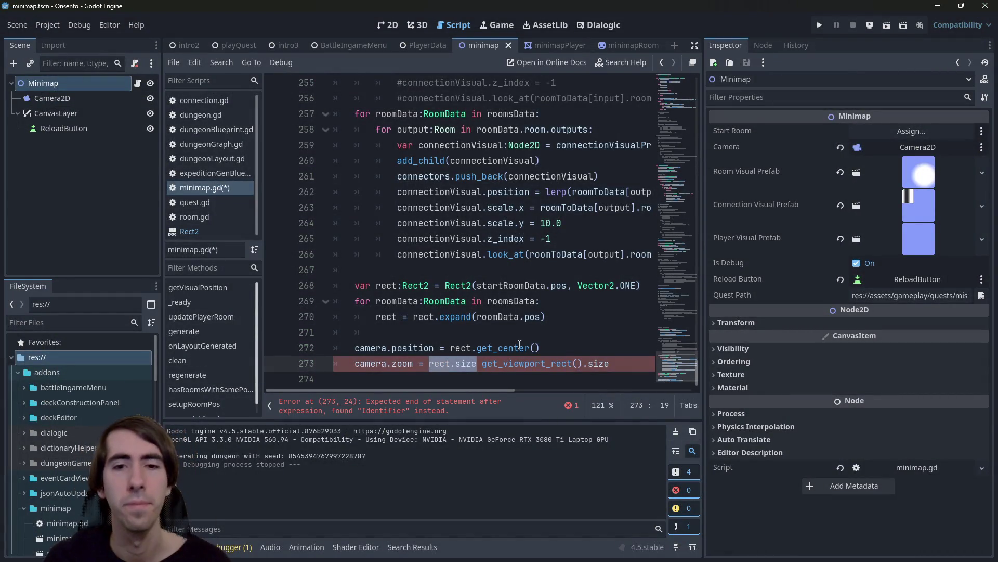
key("Right")
type("/")
key("ctrl+s")
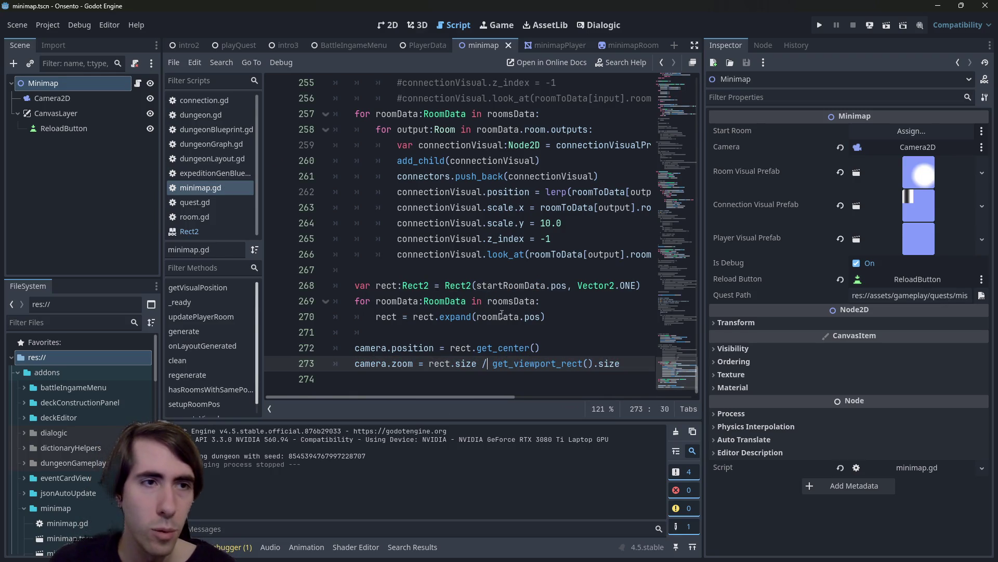
Step: Revert Camera2D's Zoom from 0.5 to 1.0 and save the scene
left_click(125, 100)
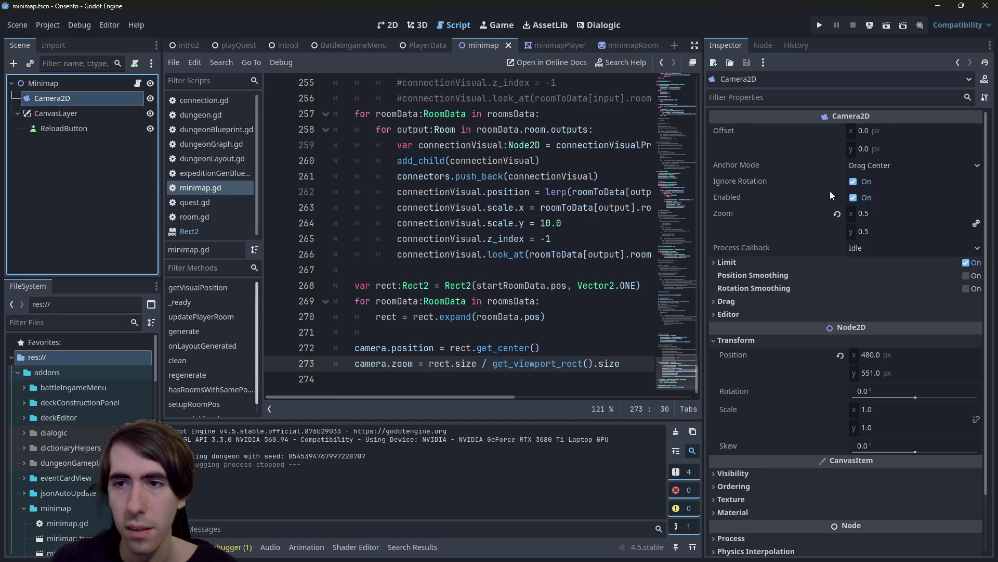
left_click(837, 214)
key("ctrl+s")
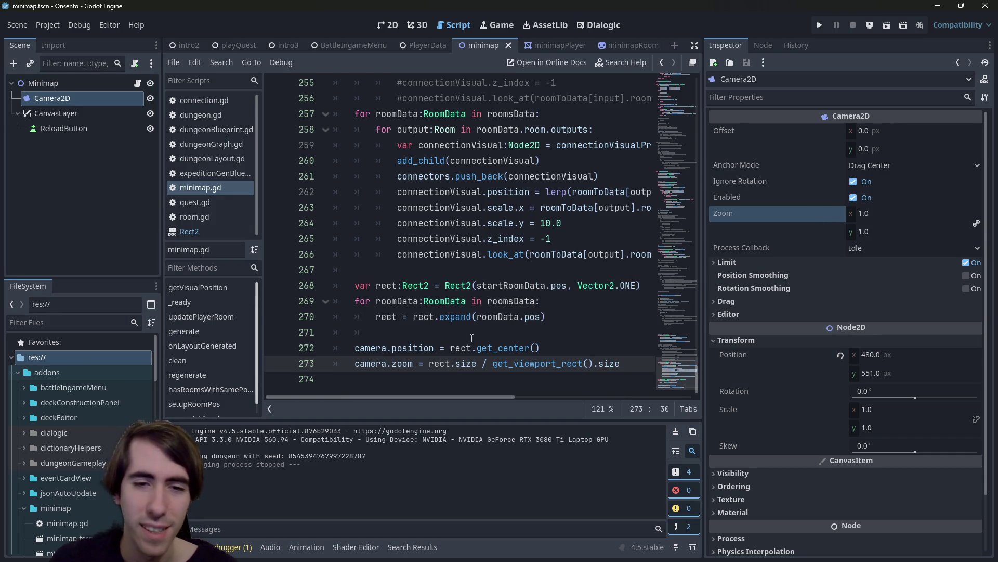
Step: Return to minimap.gd and select the rect variable on line 272
left_click(445, 374)
scroll(446, 364, "up", 2)
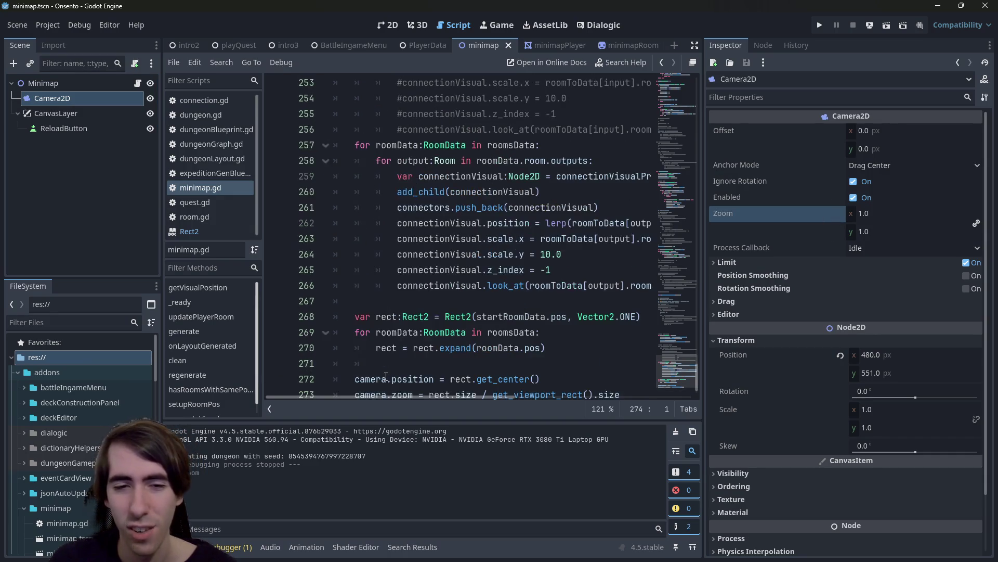
scroll(389, 373, "down", 2)
mouse_move(432, 357)
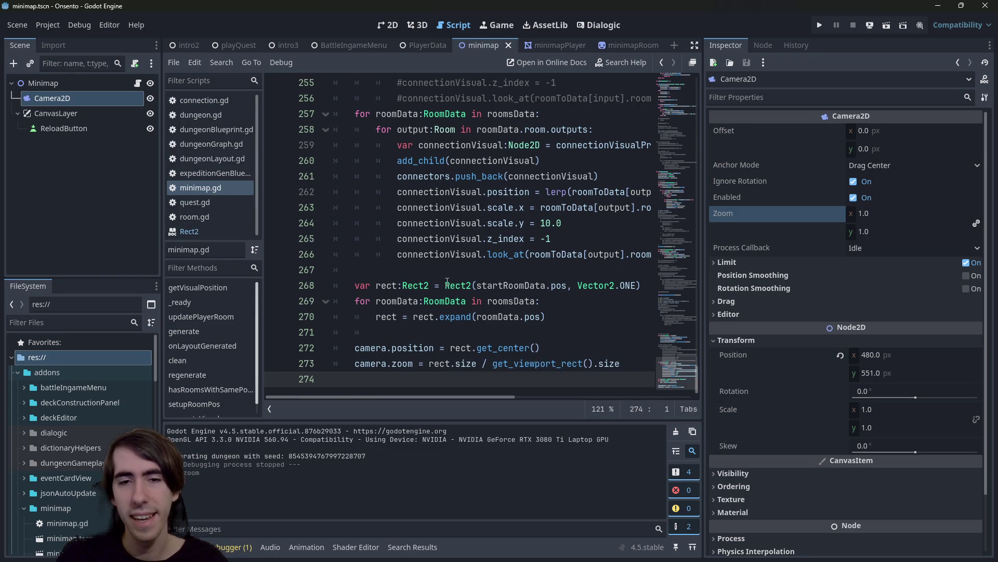
double_click(461, 347)
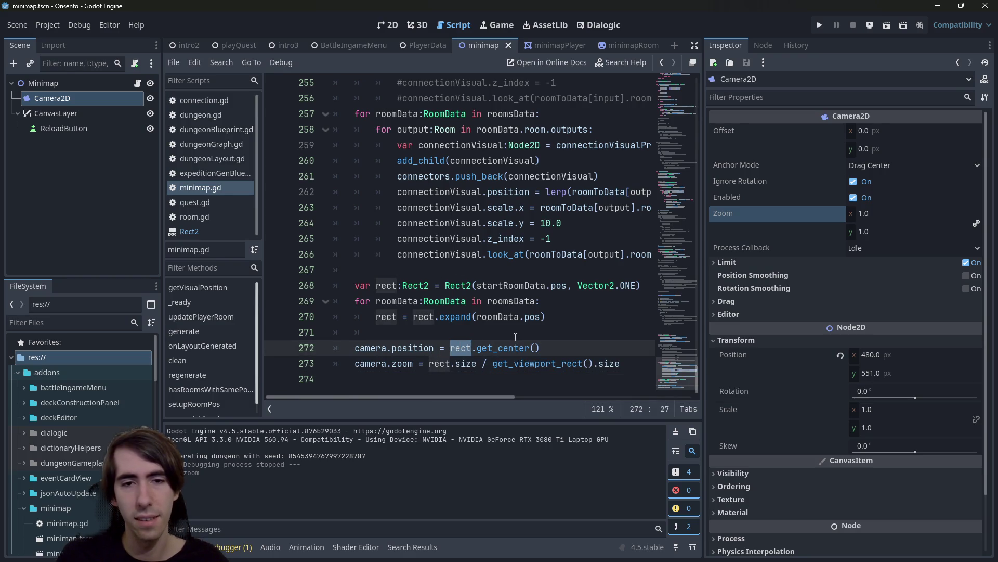
Step: Comment out the camera.zoom line 273 and run the scene without it
left_click(511, 370)
key("ctrl+k")
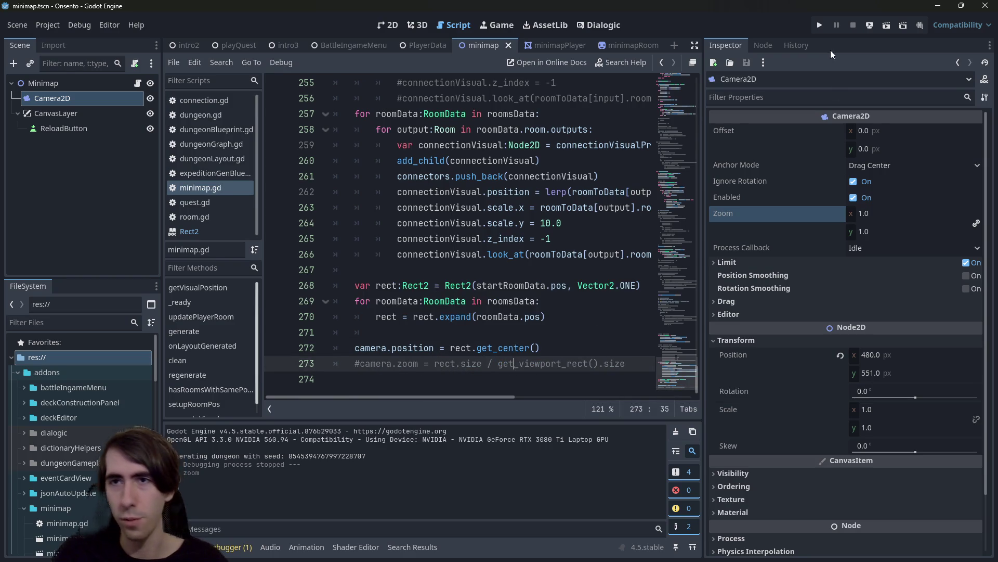
left_click(886, 24)
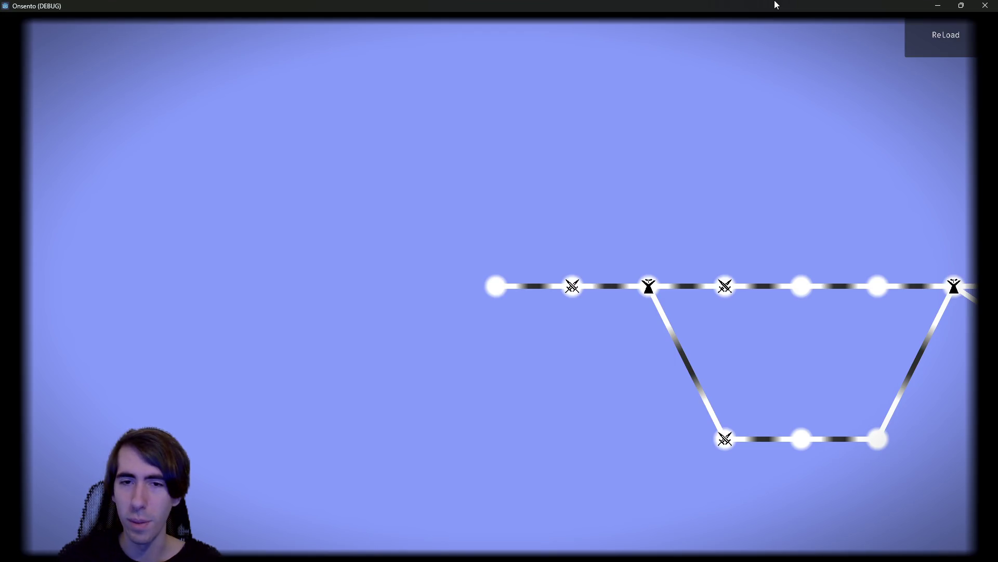
Step: Set a breakpoint on line 272 and rerun the scene so it halts there
left_click(983, 5)
double_click(497, 348)
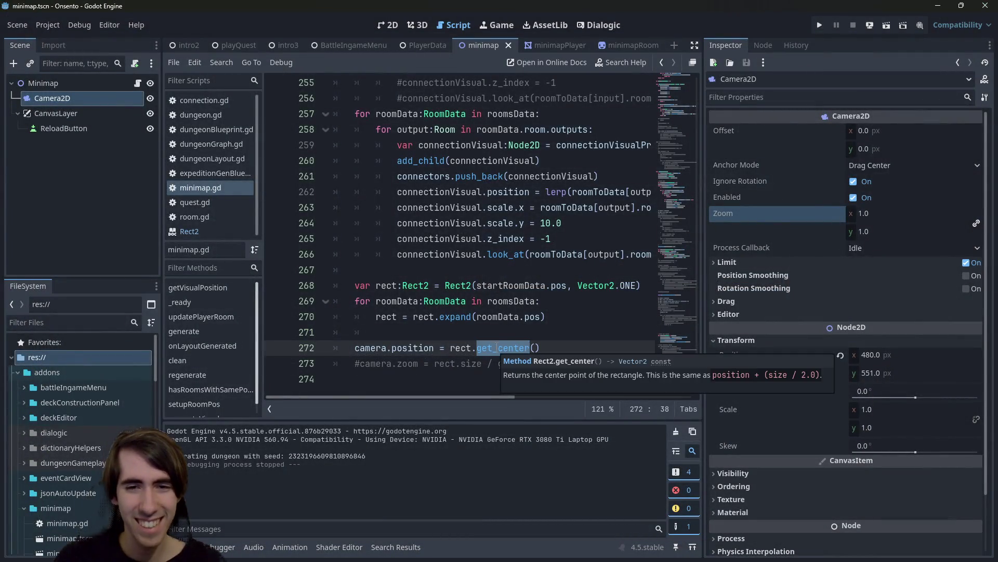
left_click(436, 316)
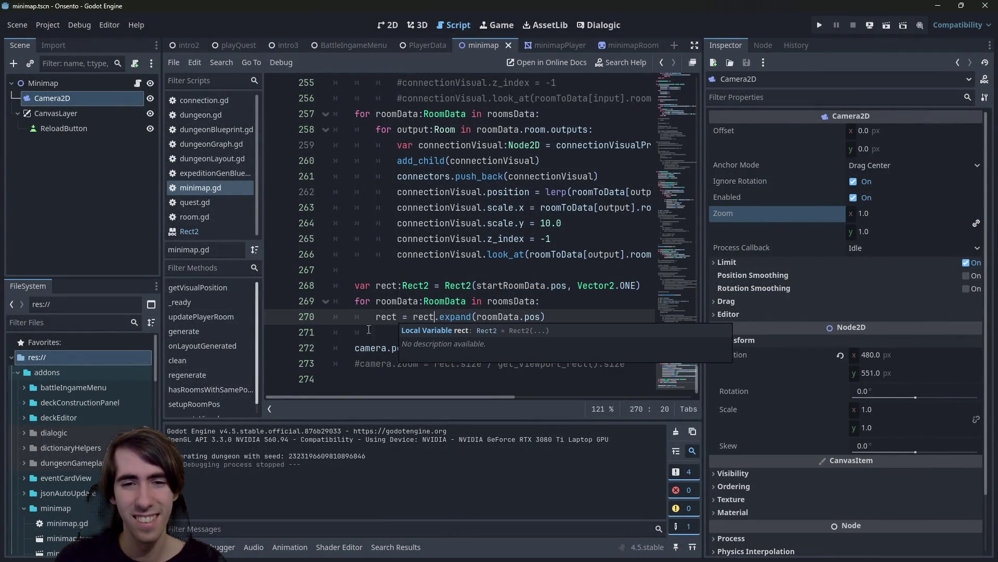
left_click(275, 347)
left_click(884, 26)
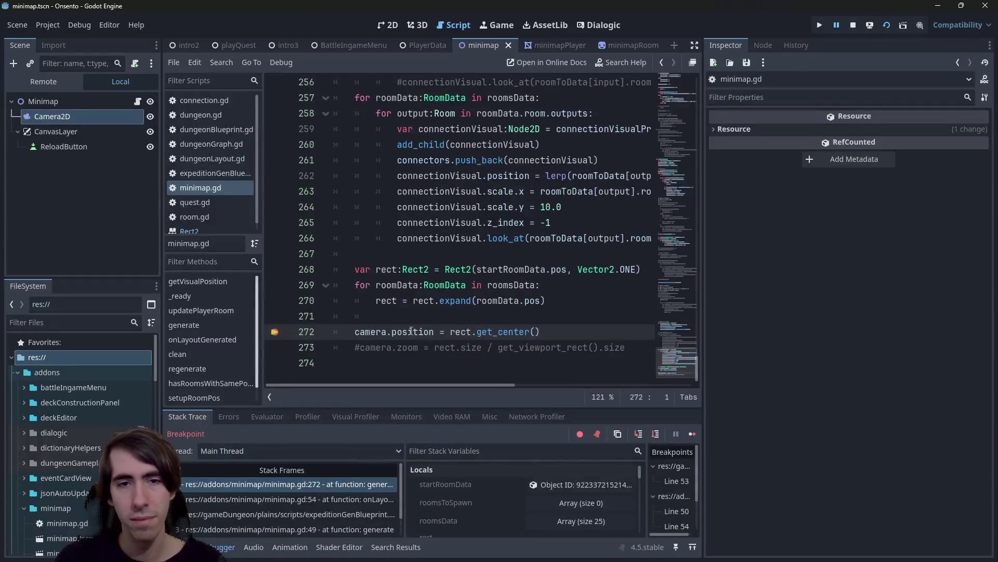
Step: Read rect in the debugger Locals (only 13 by 3), then continue past the breakpoint
scroll(567, 482, "down", 3)
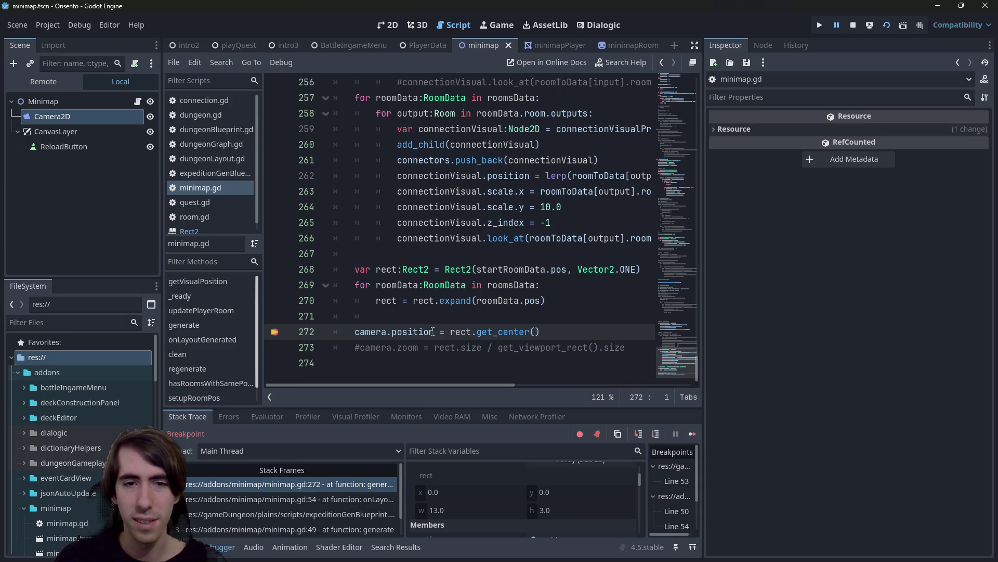
mouse_move(433, 331)
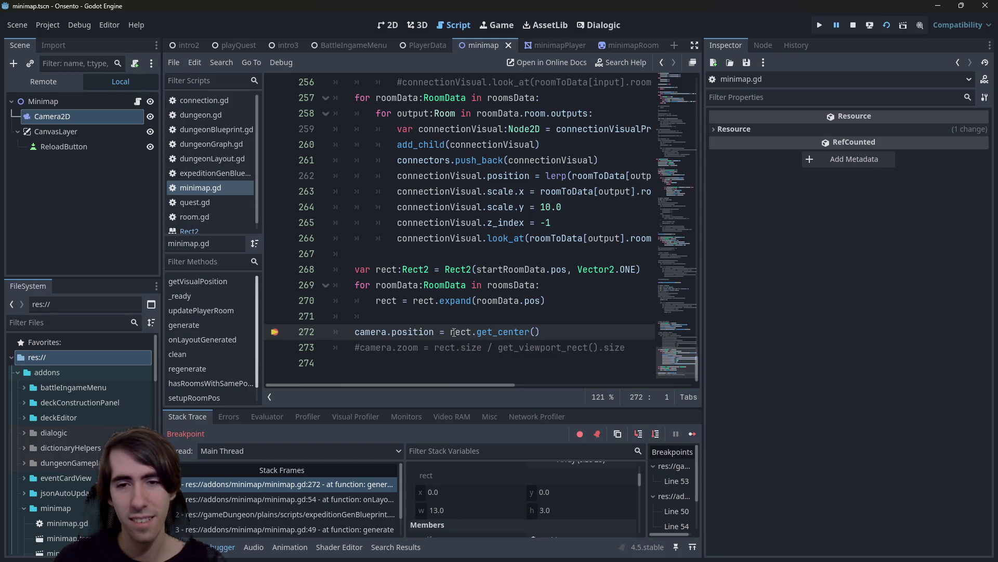
left_click(658, 434)
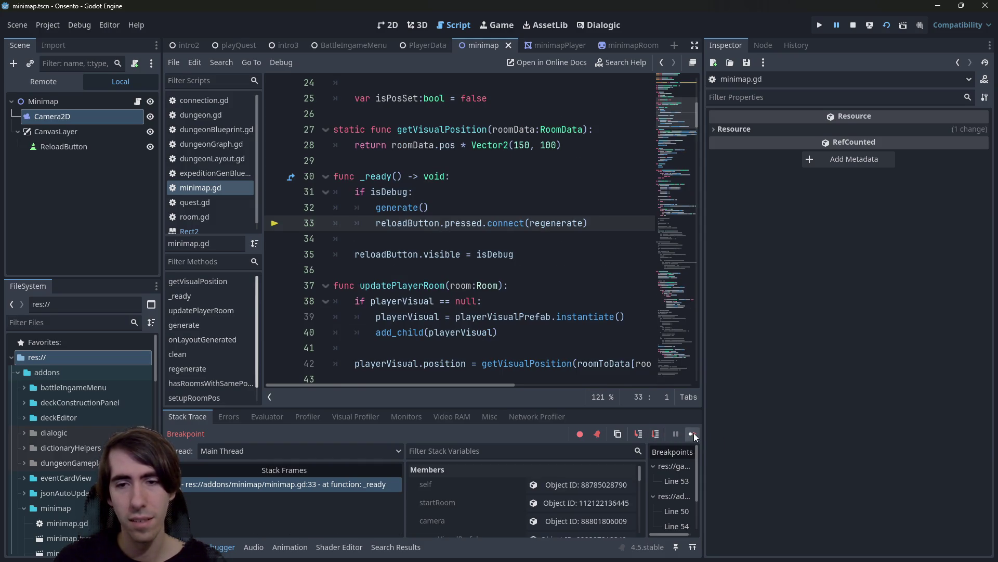
left_click(692, 433)
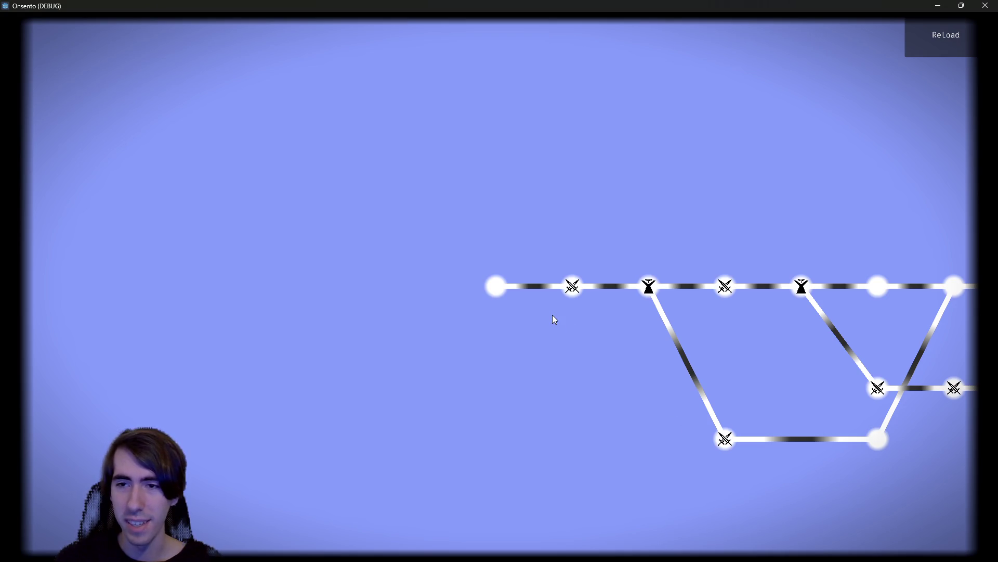
Step: Close the game, select the Minimap node and go to the rect expansion line 270
left_click(985, 5)
scroll(520, 239, "down", 5)
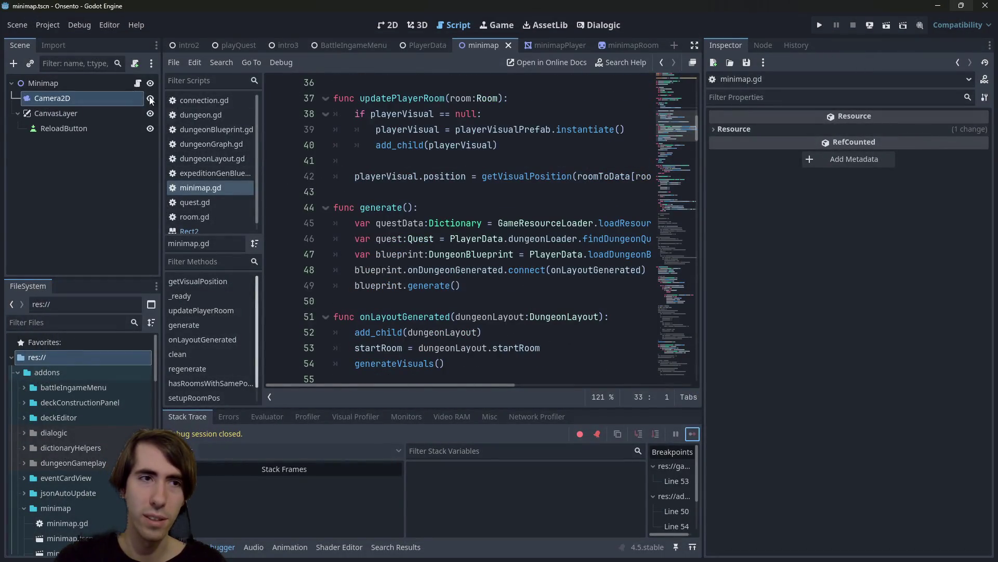
left_click(133, 84)
mouse_move(696, 126)
left_mouse_down()
mouse_move(656, 294)
mouse_move(655, 379)
left_mouse_up()
left_click(571, 329)
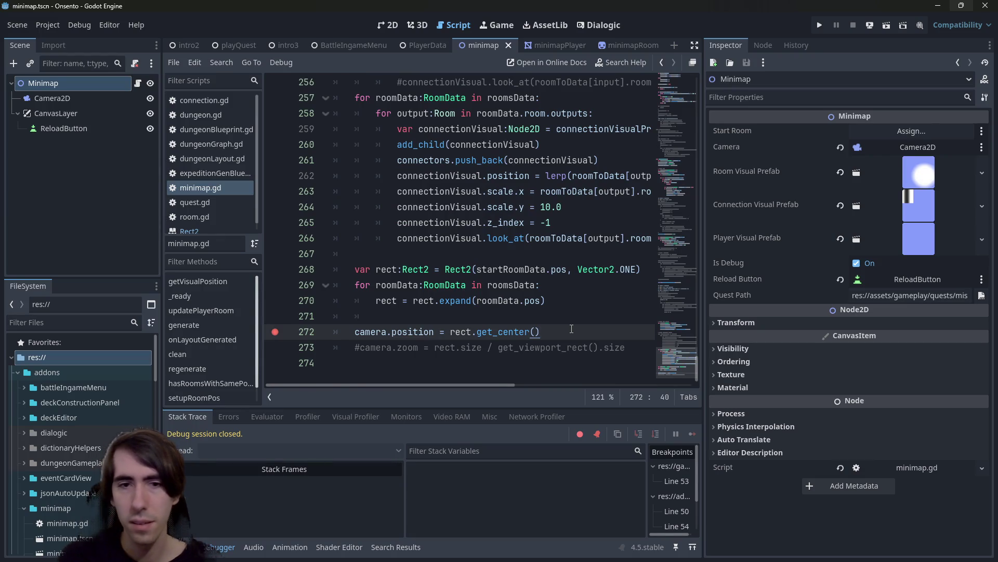
left_click(548, 302)
Step: Change line 270's expand argument to roomData.roomVisual.position
left_click(478, 300)
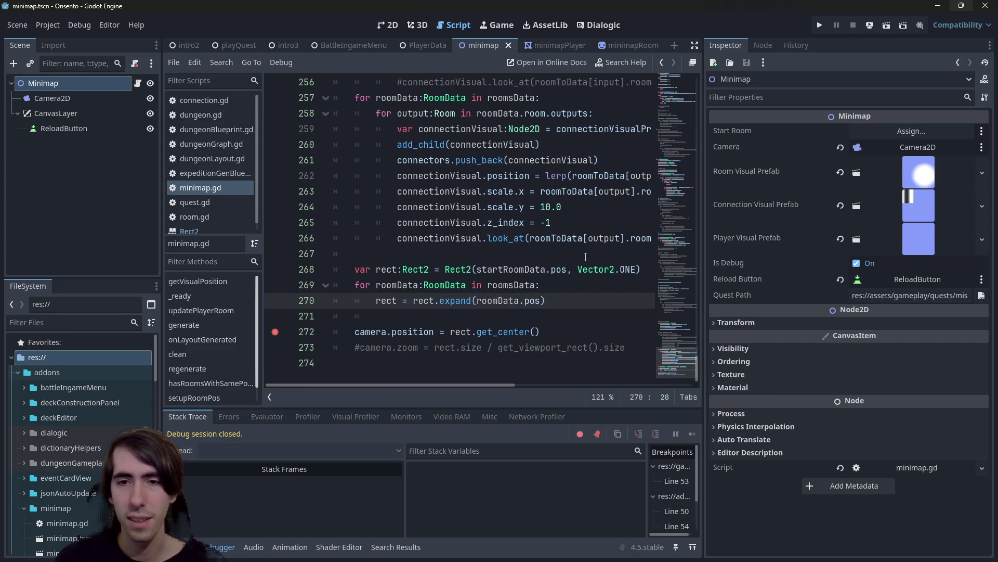
key("ctrl+Right")
key("ctrl+Right")
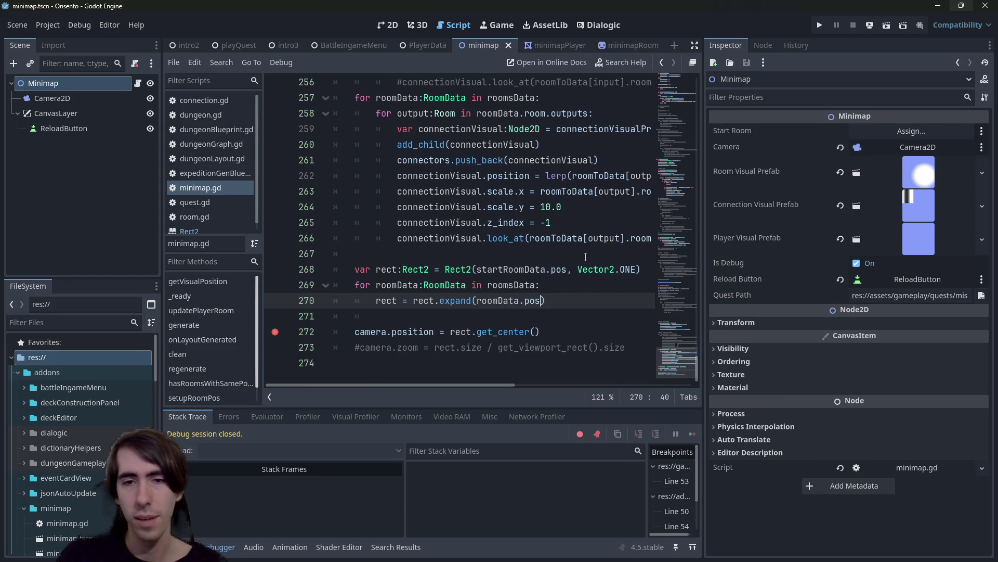
key("ctrl+BackSpace")
type("visu")
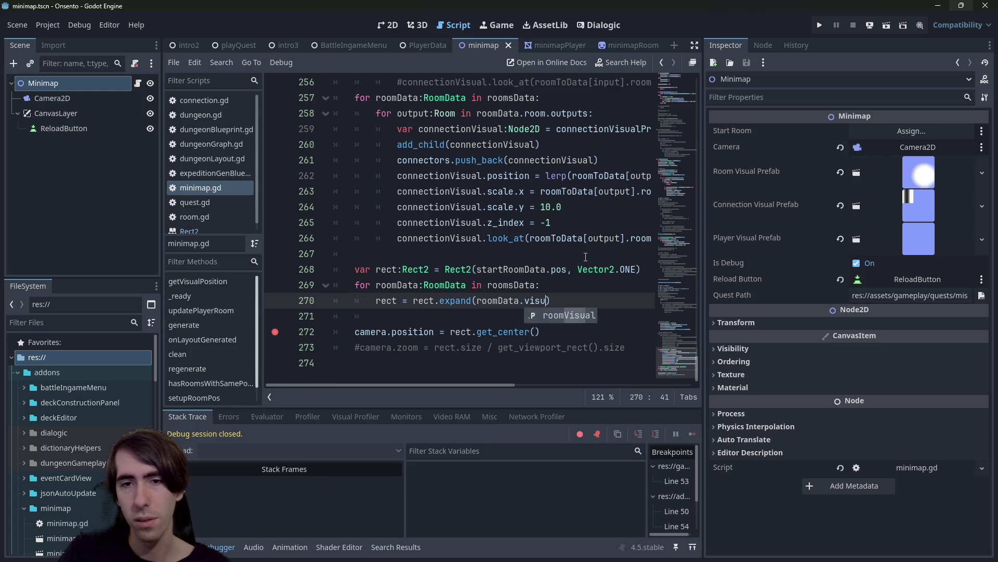
key("Return")
type(".position")
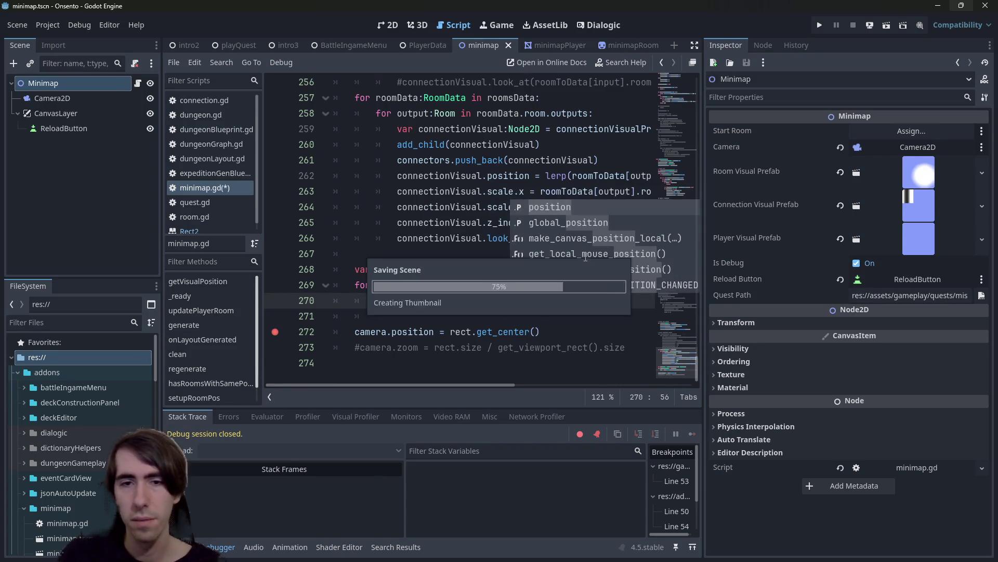
key("F6")
Step: Set a breakpoint on line 272 and run the game up to it
left_click(586, 347)
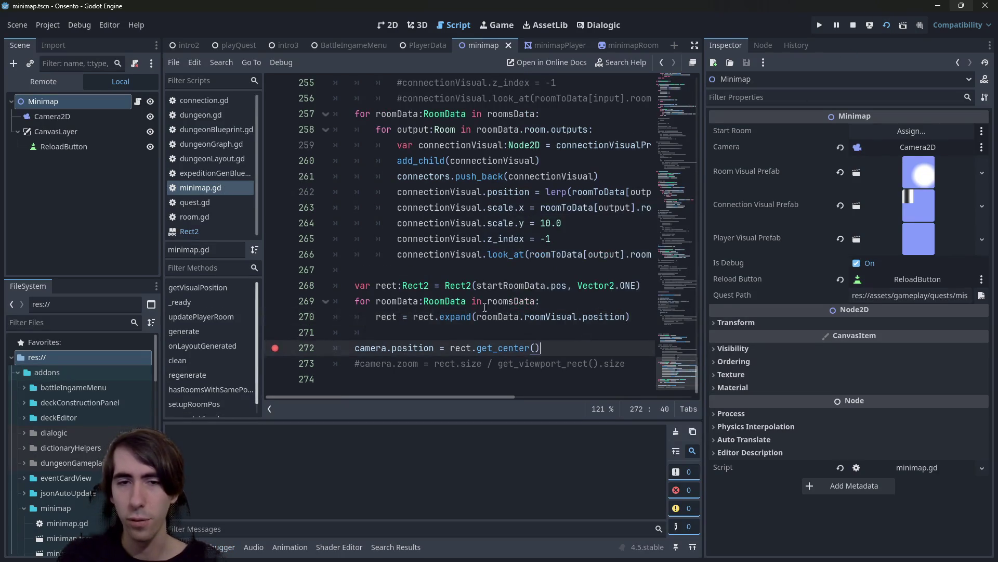
left_click(273, 350)
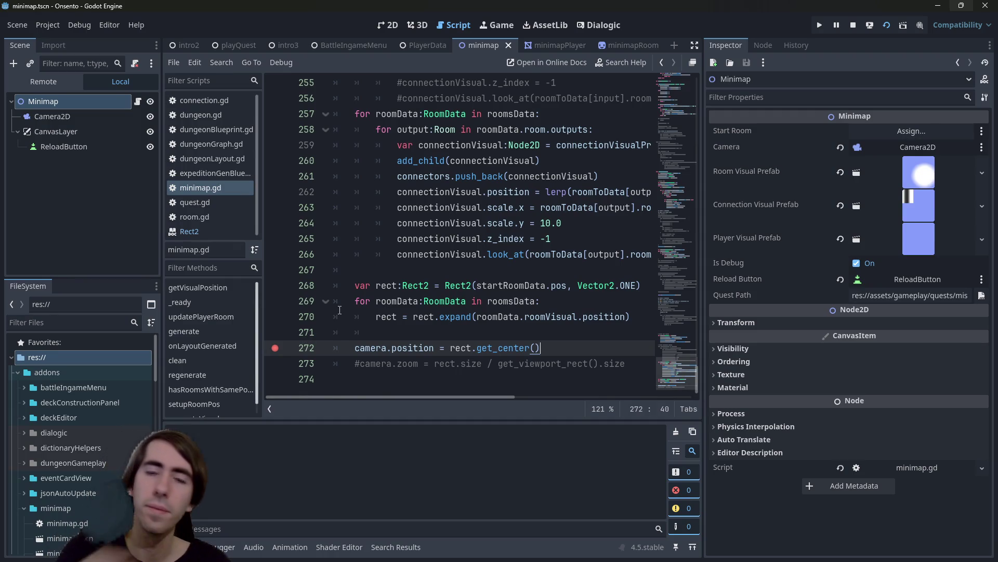
key("F5")
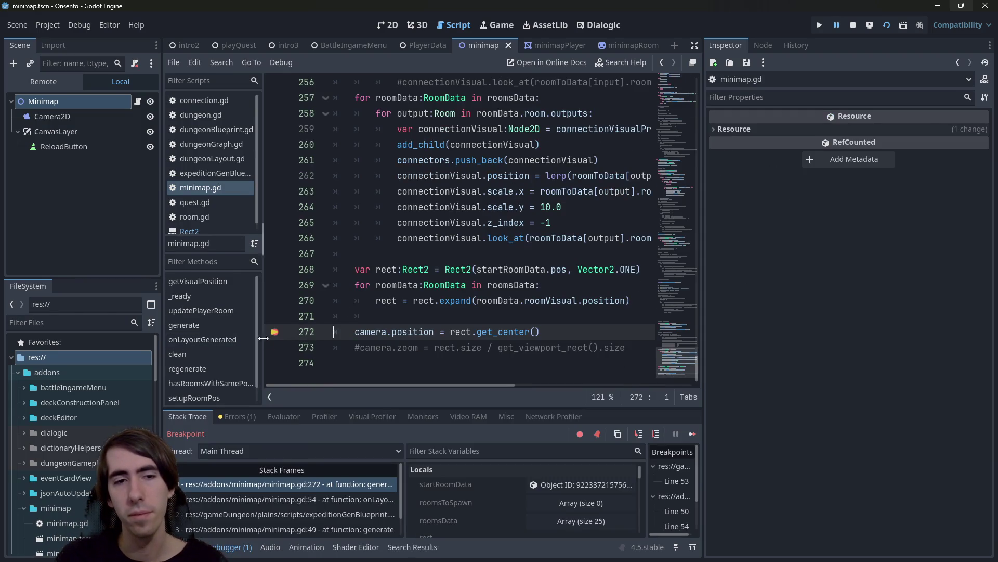
Step: Resume past the breakpoint, uncomment the camera.zoom line 273, and test-run the full dungeon view
left_click(693, 433)
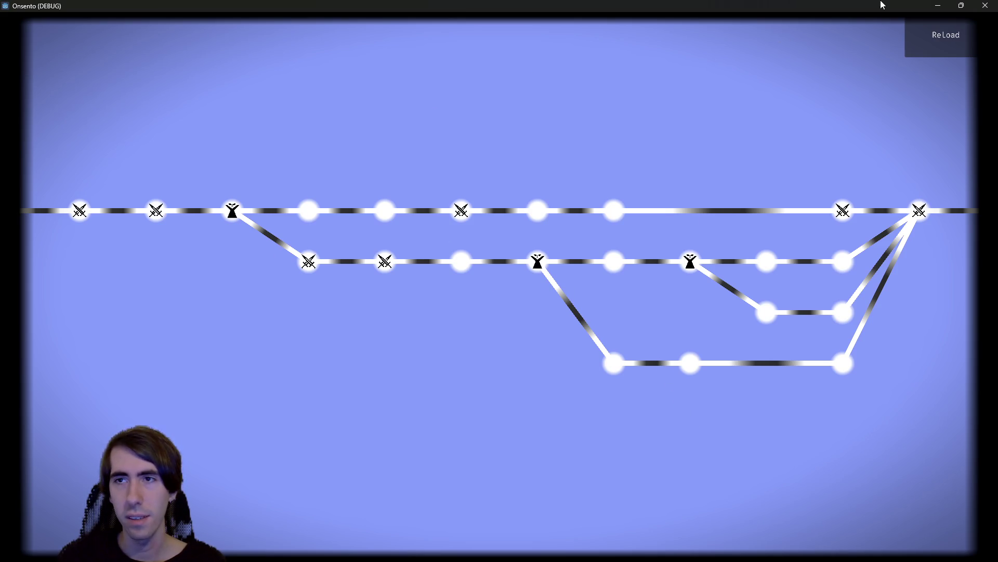
left_click(981, 5)
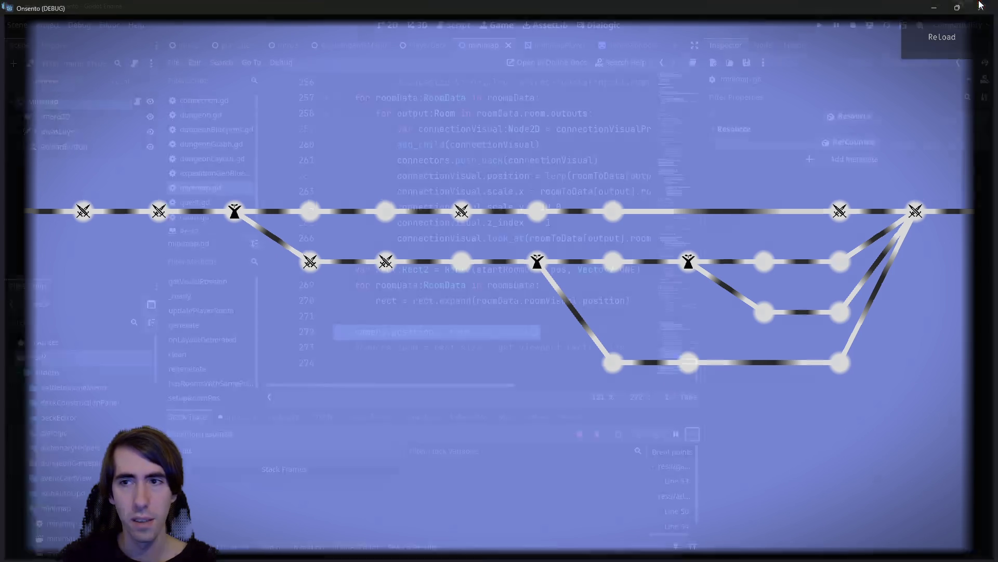
left_click(369, 346)
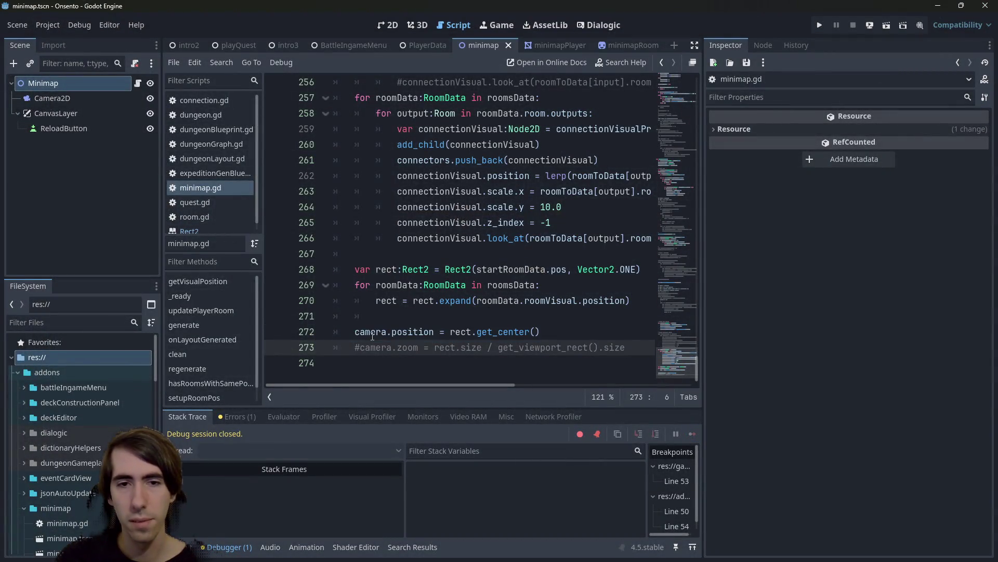
key("ctrl+k")
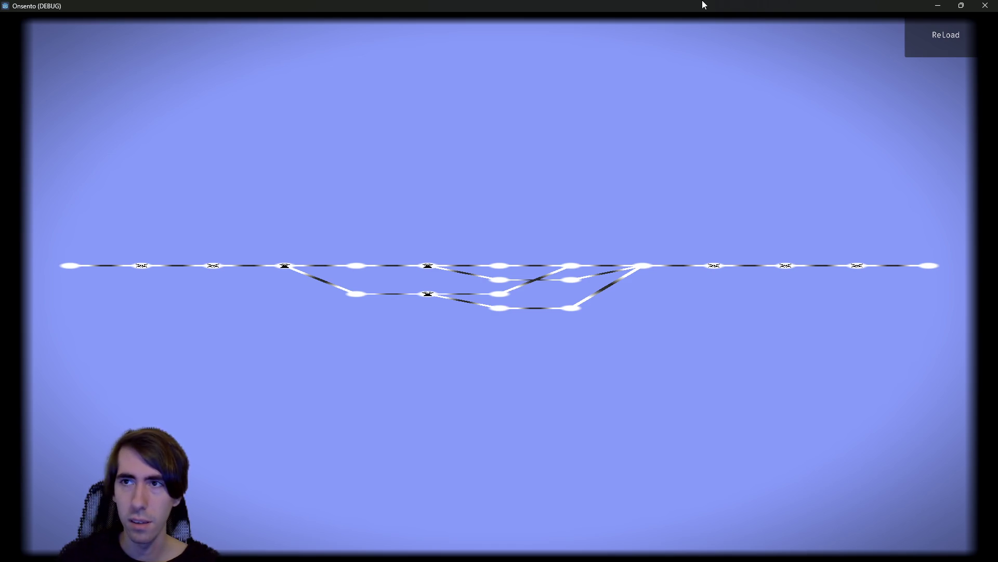
left_click(985, 6)
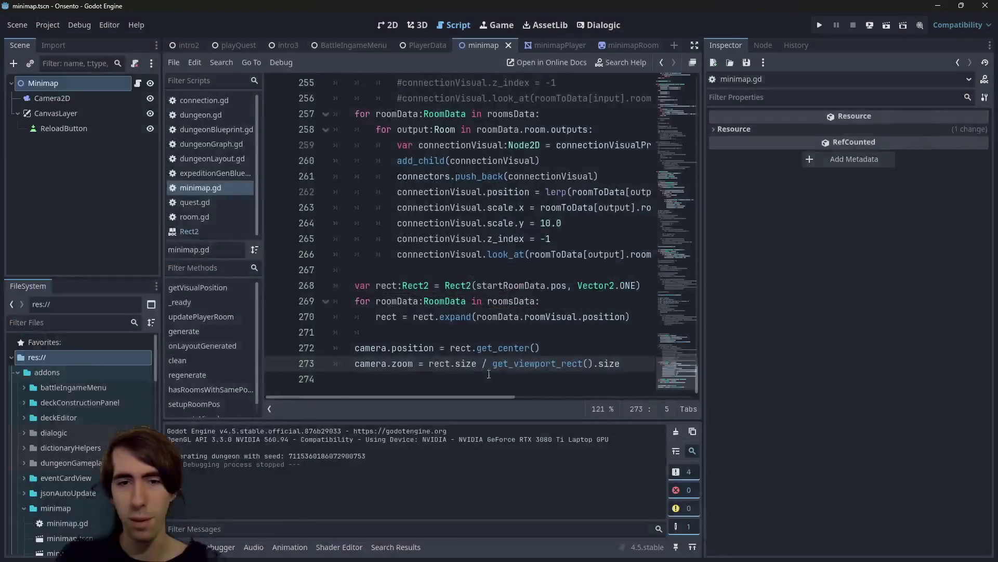
Step: Change line 273 to camera.zoom.x = rect.size.x / get_viewport_rect().size.x and save
left_click(412, 364)
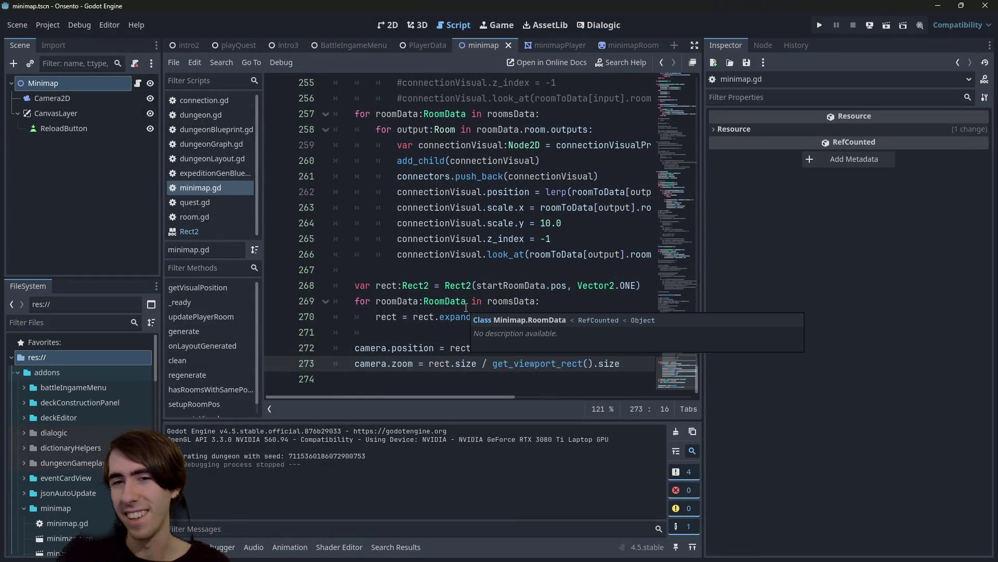
type(".x")
key("ctrl+Right")
key("ctrl+Right")
key("ctrl+Right")
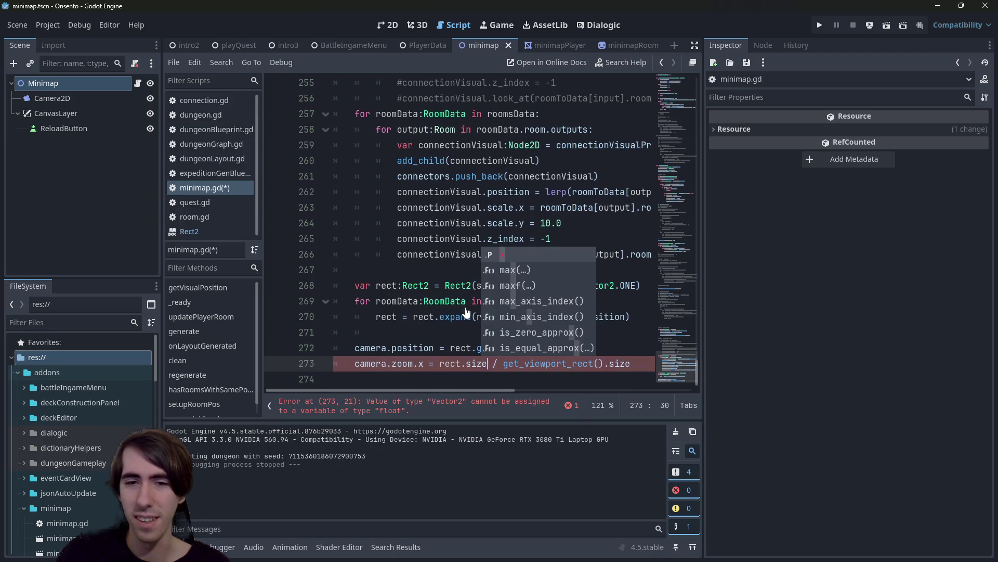
type(".x")
key("End")
type(".x")
key("ctrl+s")
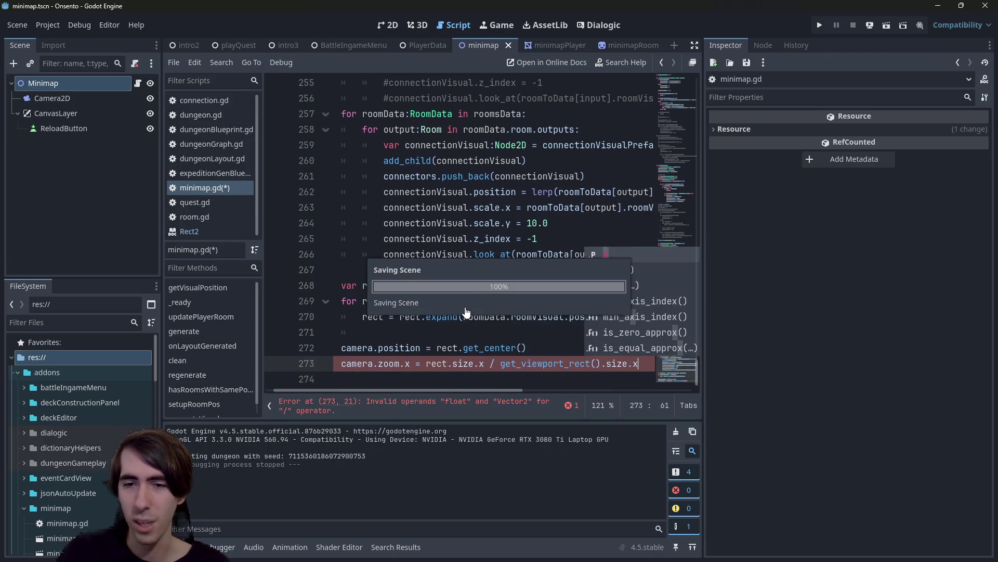
Step: Add camera.zoom.y = camera.zoom.x on the next line, save, and run the scene
key("Home")
key("ctrl+shift+Right")
key("ctrl+shift+Right")
key("ctrl+shift+Right")
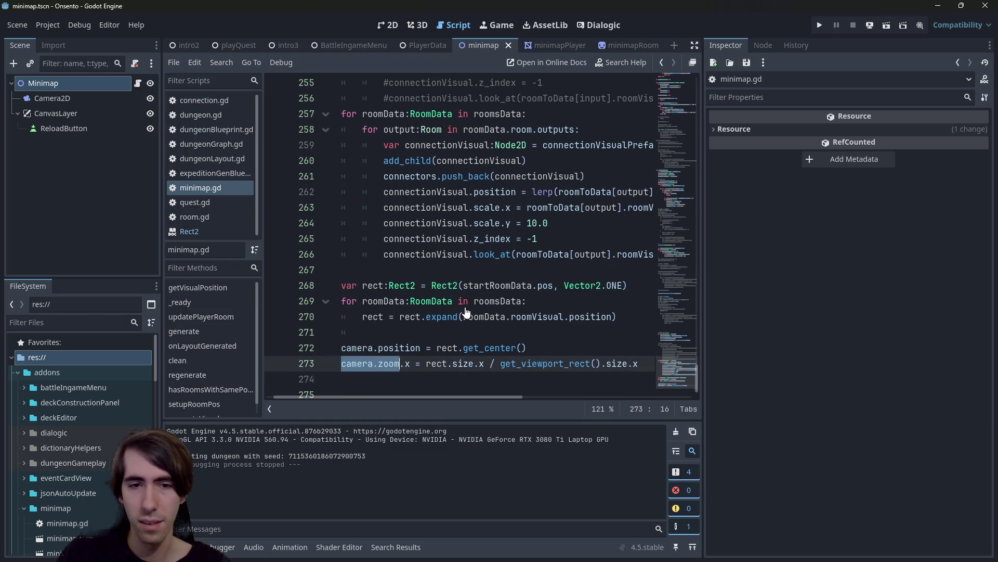
key("ctrl+alt+Down")
key("Right")
key("BackSpace")
type("y")
key("shift+End")
type("= camera.zoom.x")
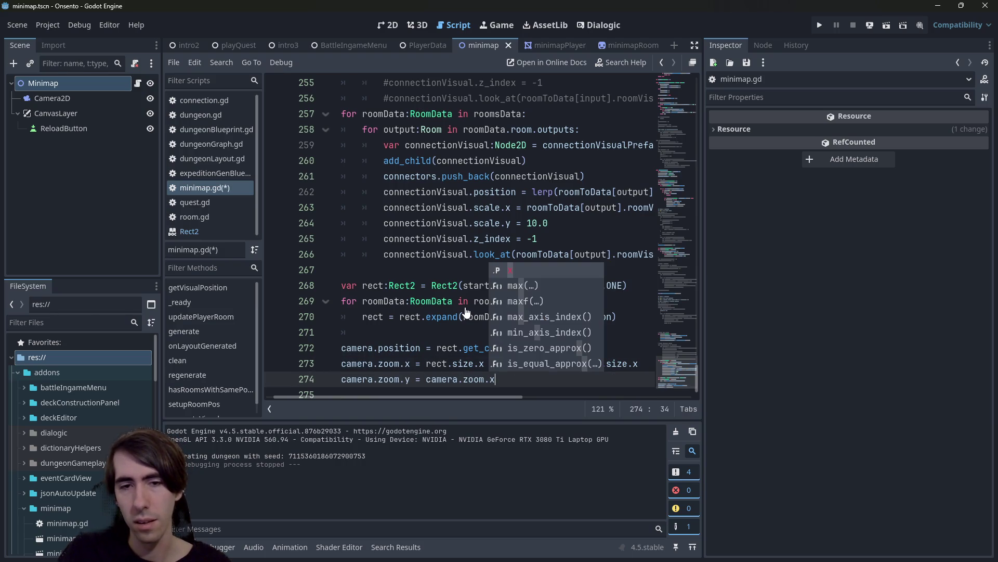
key("ctrl+s")
left_click(889, 28)
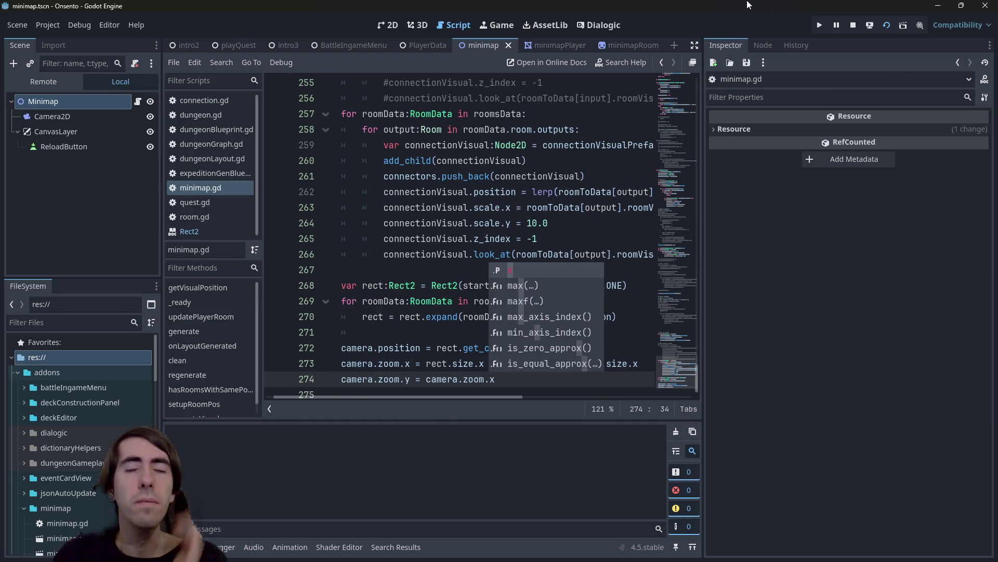
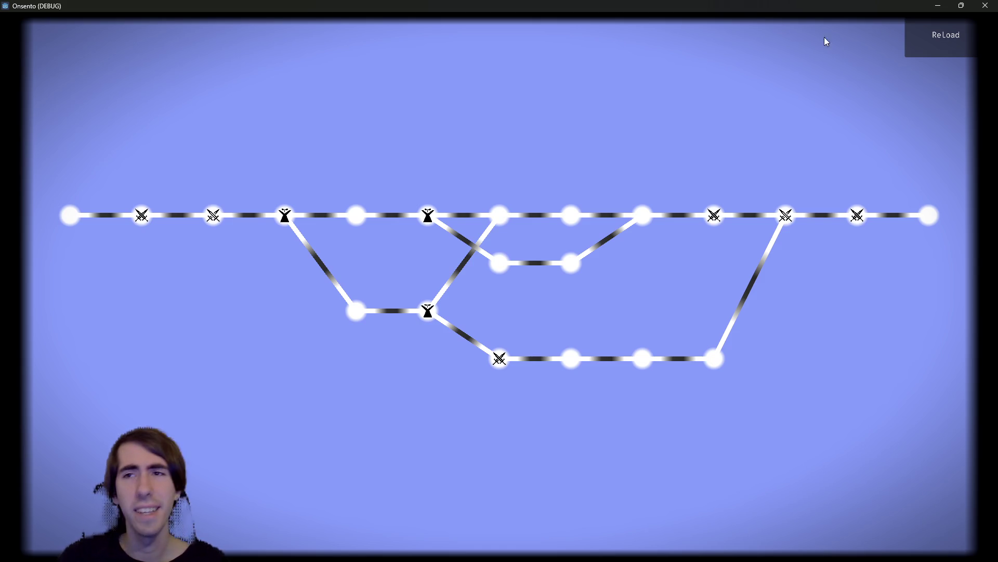
Step: Regenerate the dungeon minimap dozens of times with ReLoad, then close the Onsento debug window
left_click(918, 31)
left_click(917, 30)
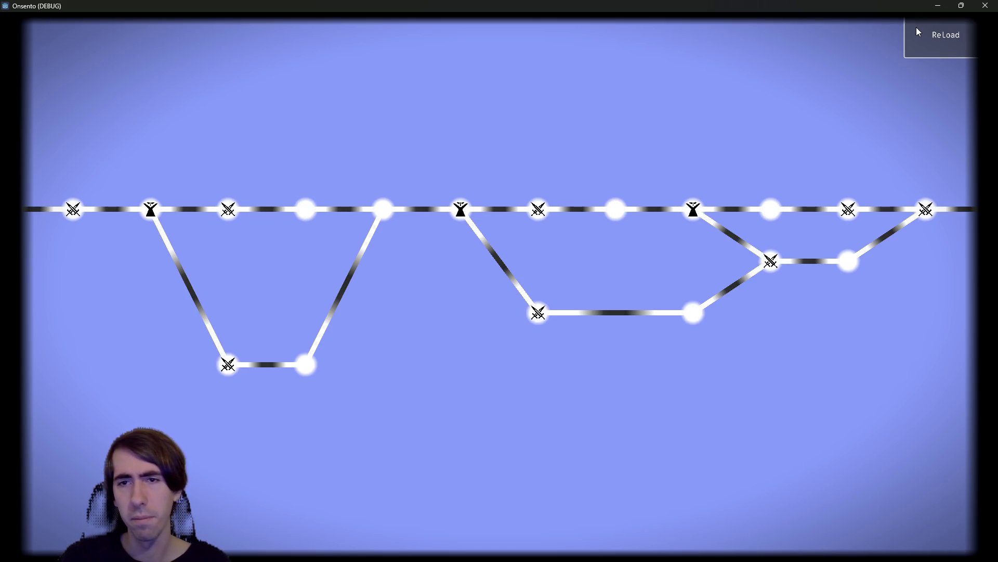
left_click(917, 30)
left_click(917, 30)
left_click(917, 30)
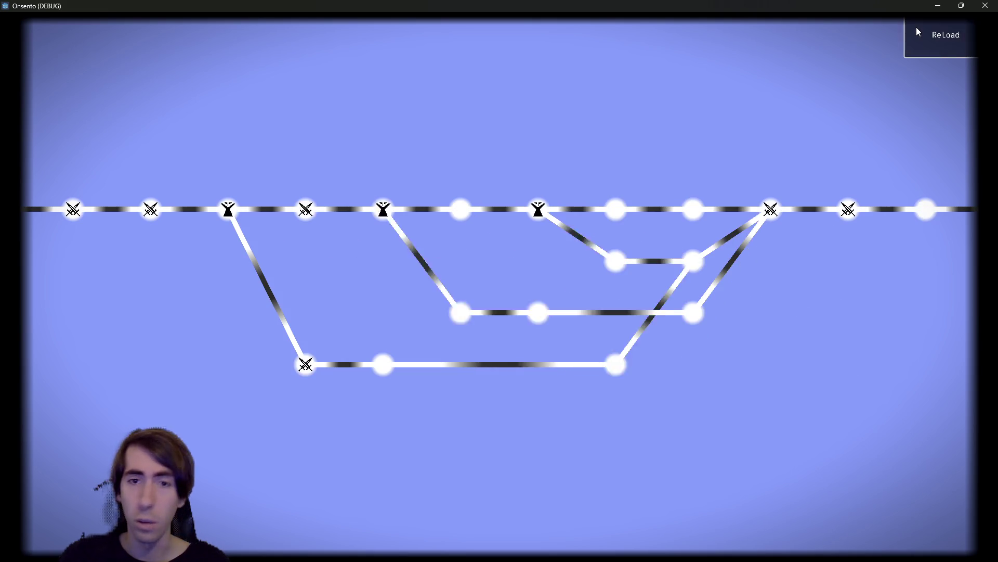
left_click(917, 29)
left_click(916, 30)
left_click(917, 30)
left_click(916, 30)
left_click(917, 30)
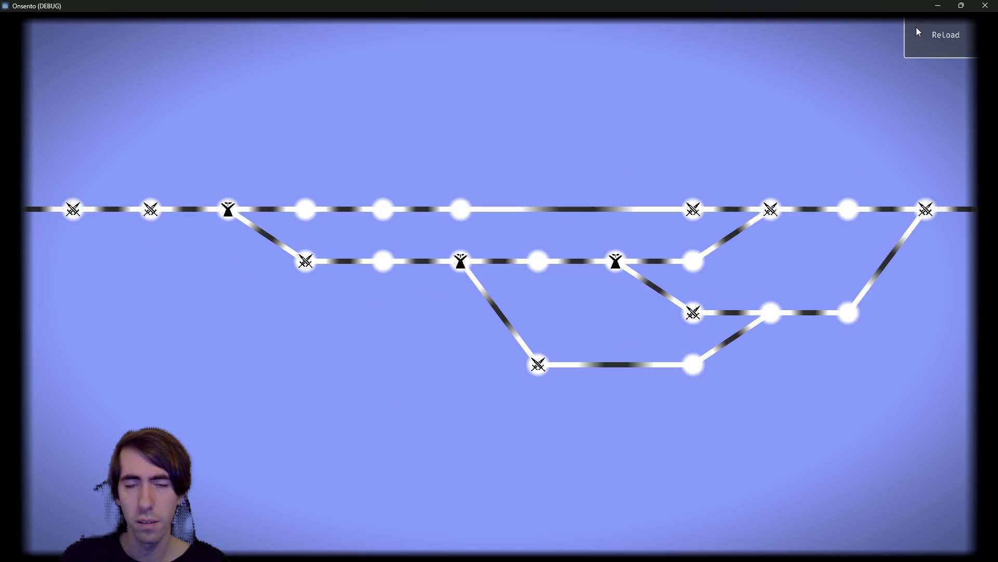
left_click(917, 31)
left_click(916, 30)
left_click(917, 31)
left_click(916, 27)
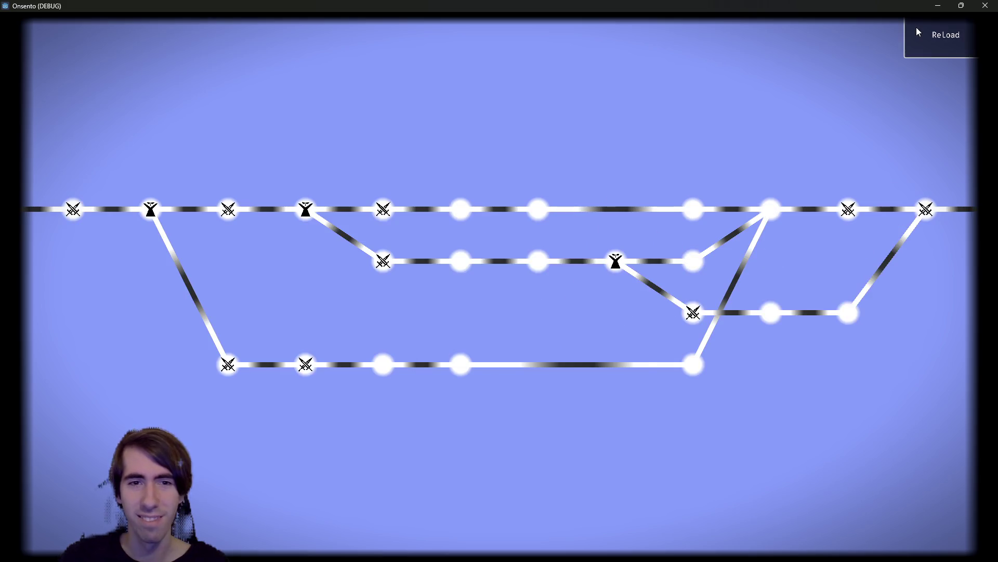
left_click(916, 27)
left_click(915, 53)
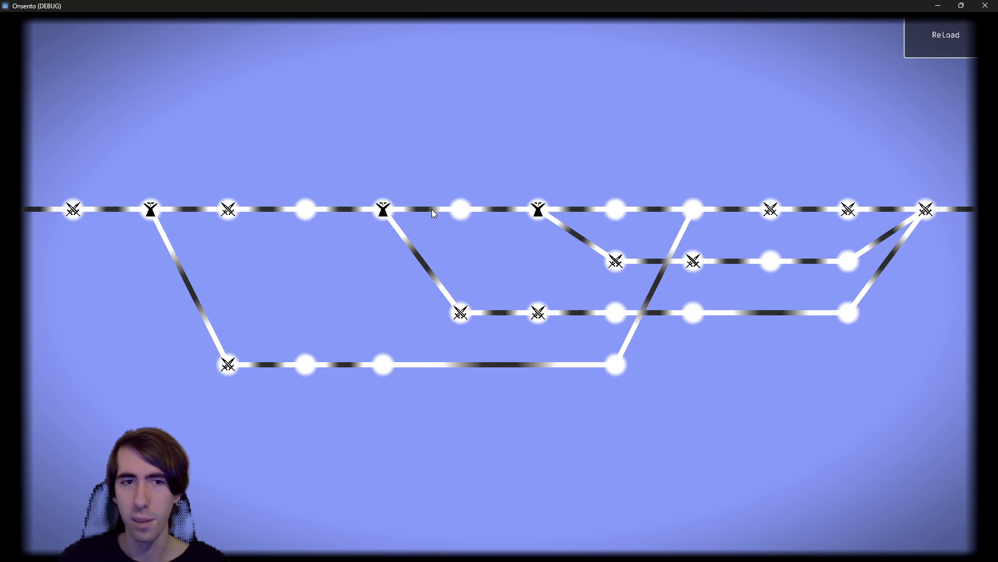
left_click(915, 40)
left_click(934, 42)
left_click(934, 42)
left_click(935, 44)
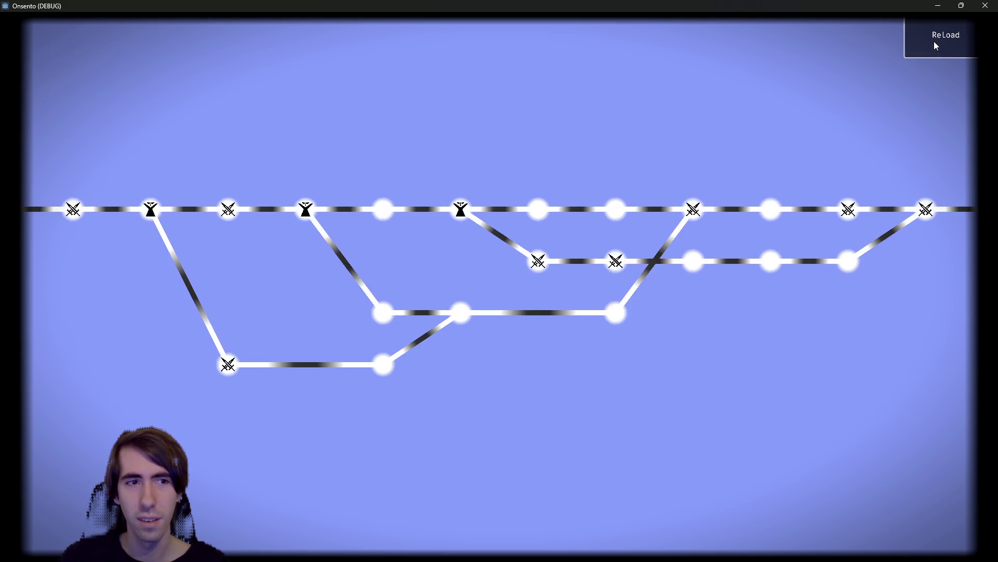
left_click(934, 44)
left_click(934, 43)
left_click(934, 42)
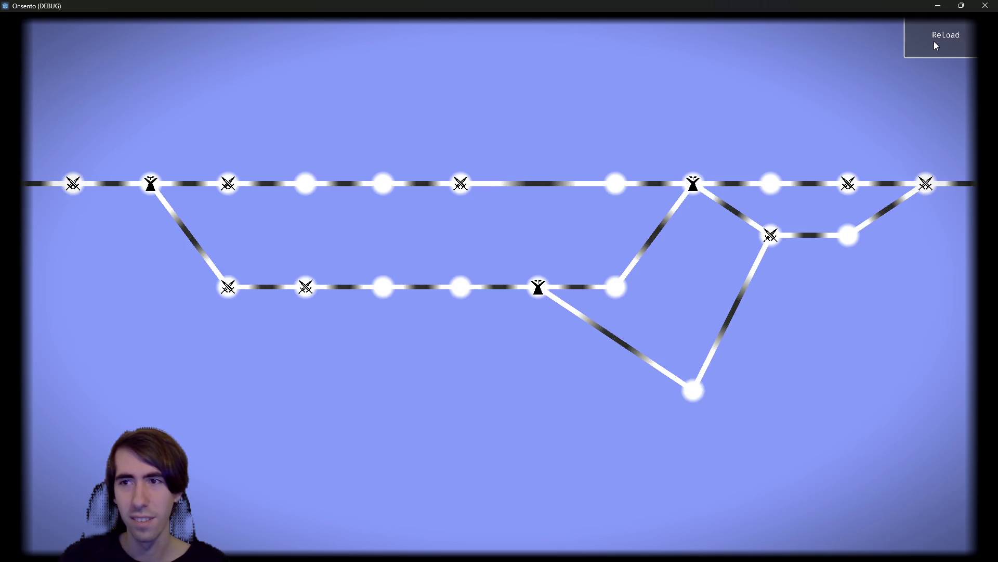
left_click(934, 42)
left_click(934, 42)
left_click(934, 42)
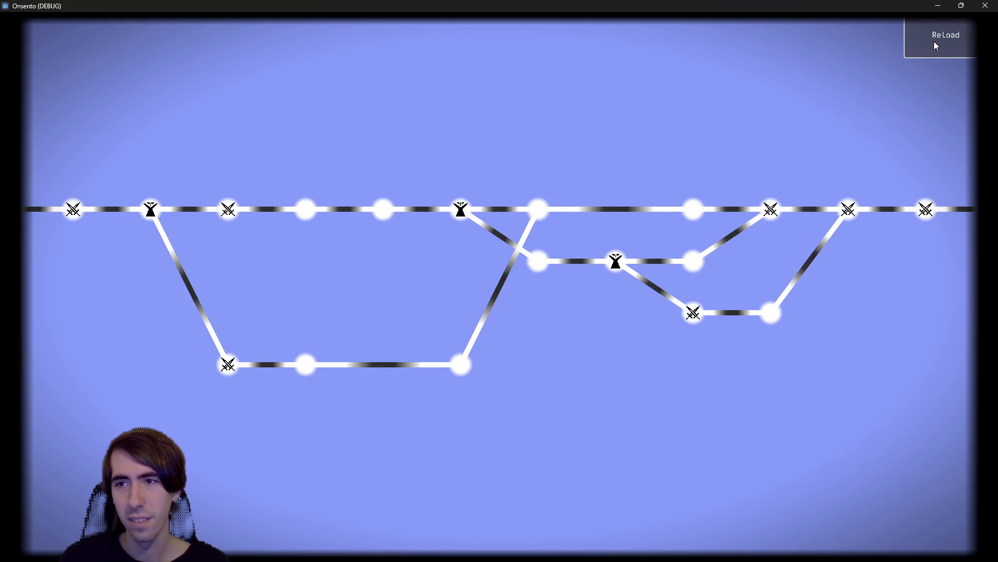
left_click(934, 42)
left_click(934, 41)
left_click(934, 42)
left_click(934, 43)
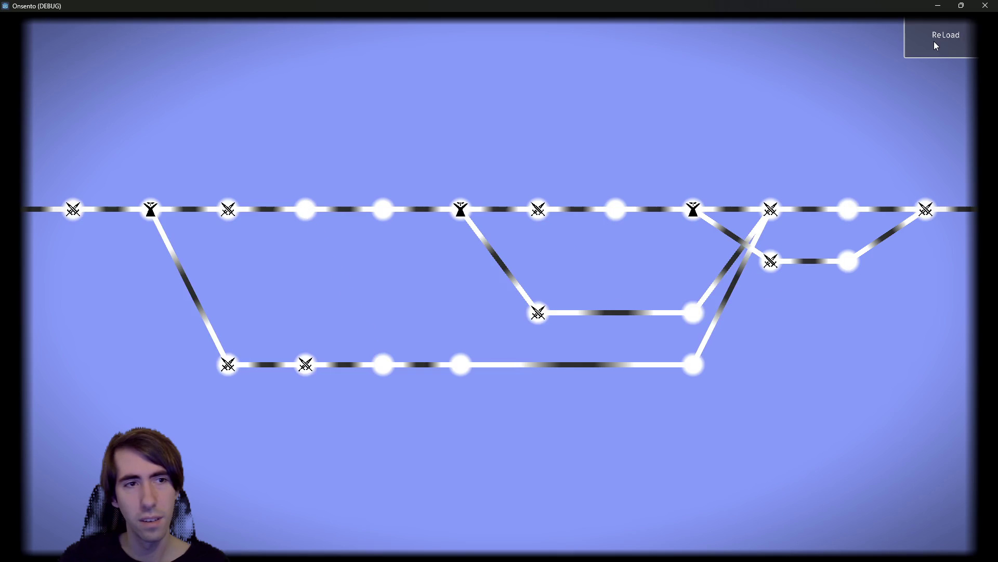
left_click(934, 42)
left_click(934, 42)
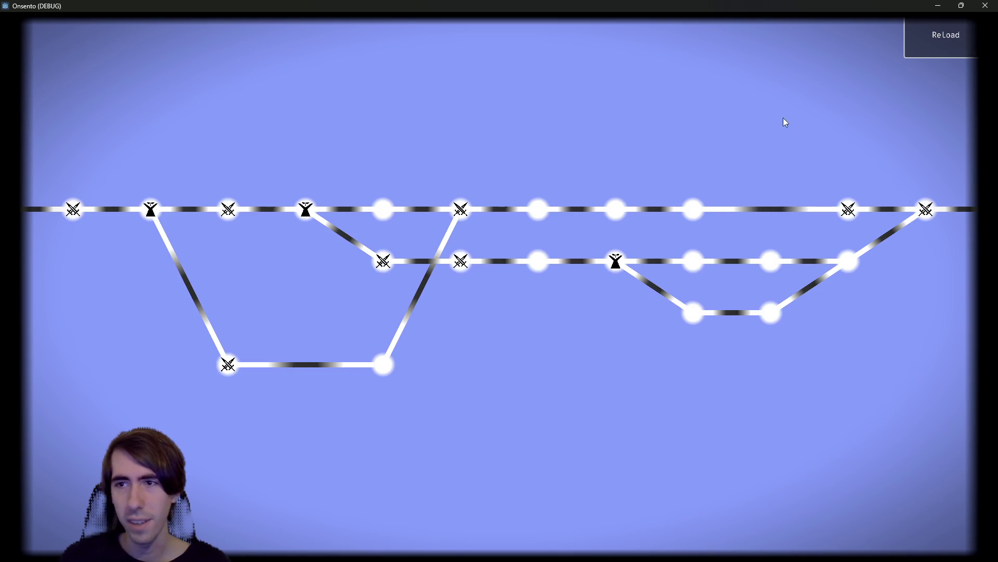
left_click(922, 36)
left_click(922, 36)
left_click(922, 36)
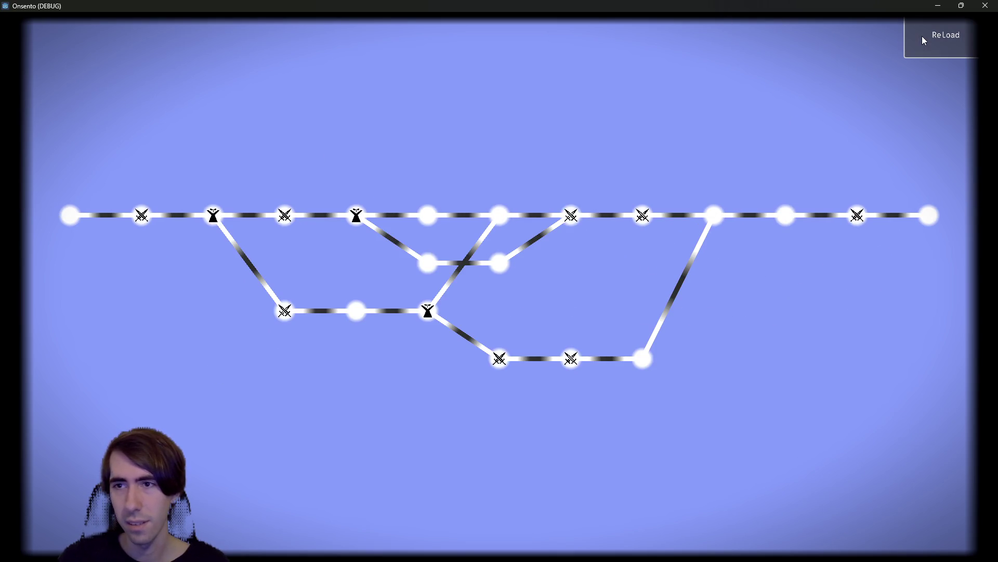
left_click(922, 36)
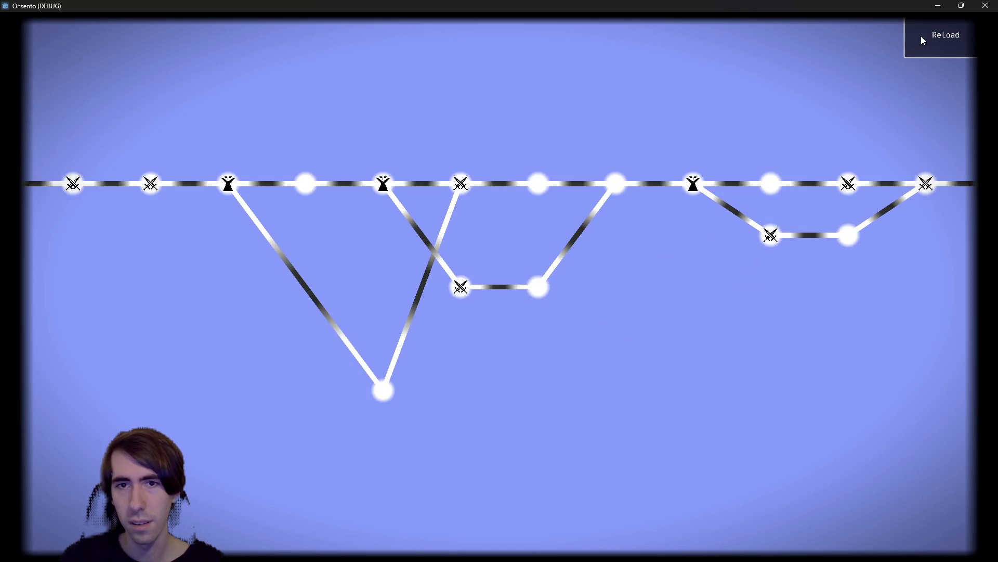
left_click(922, 36)
left_click(922, 36)
left_click(922, 36)
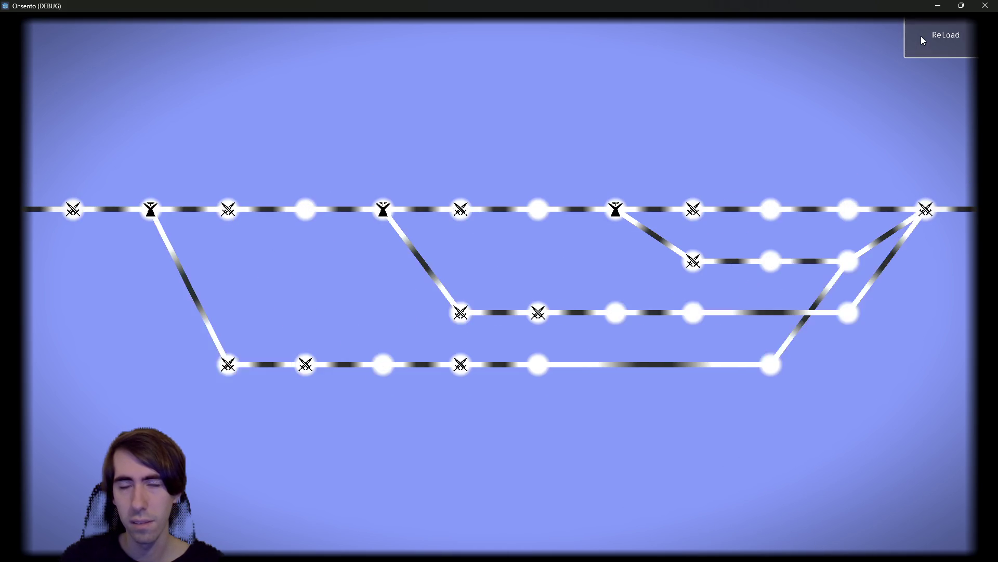
left_click(977, 5)
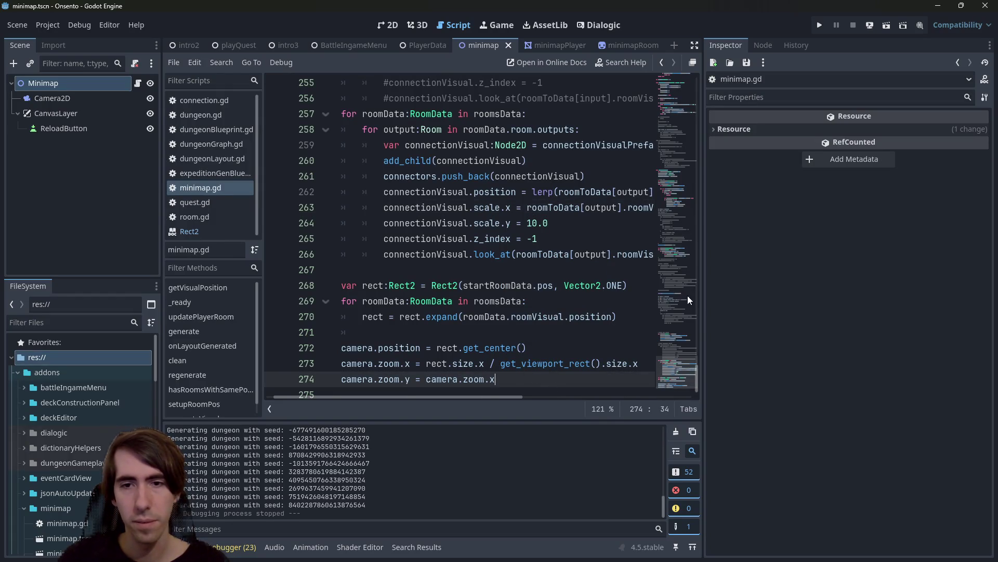
Step: Widen the code editor and inspect the rect variable and rect.expand call on lines 268–270
left_click_drag(704, 289, 791, 289)
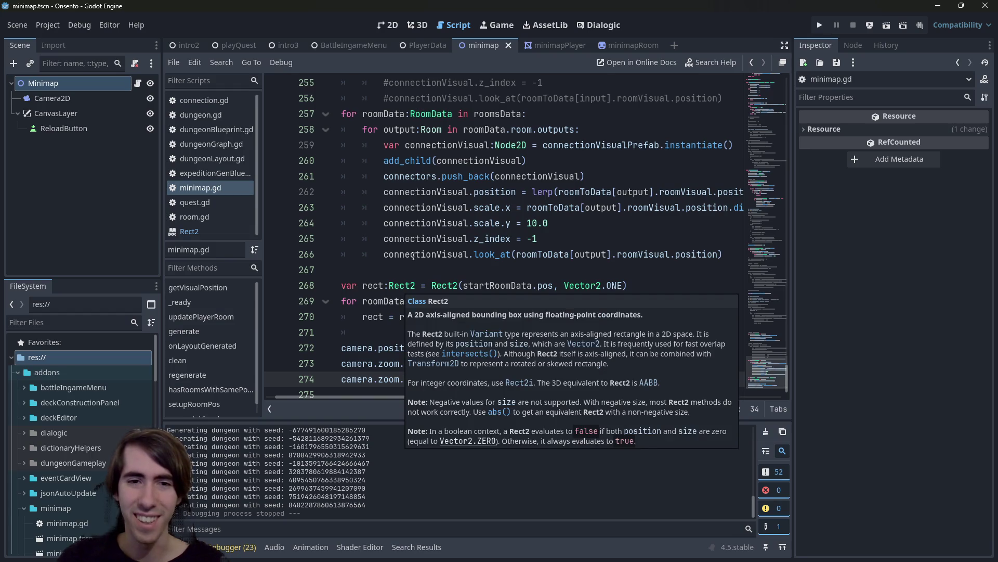
double_click(383, 286)
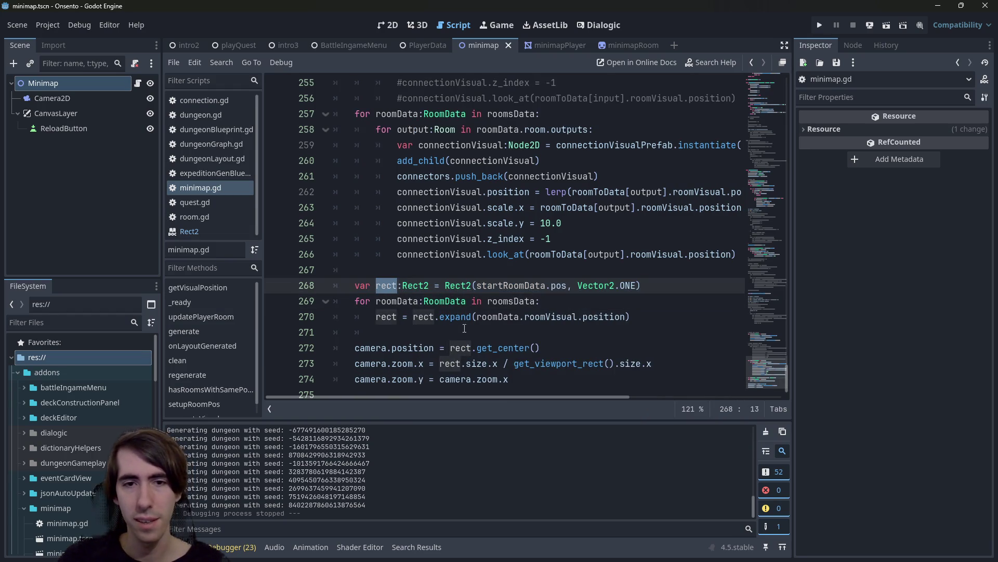
left_click(468, 331)
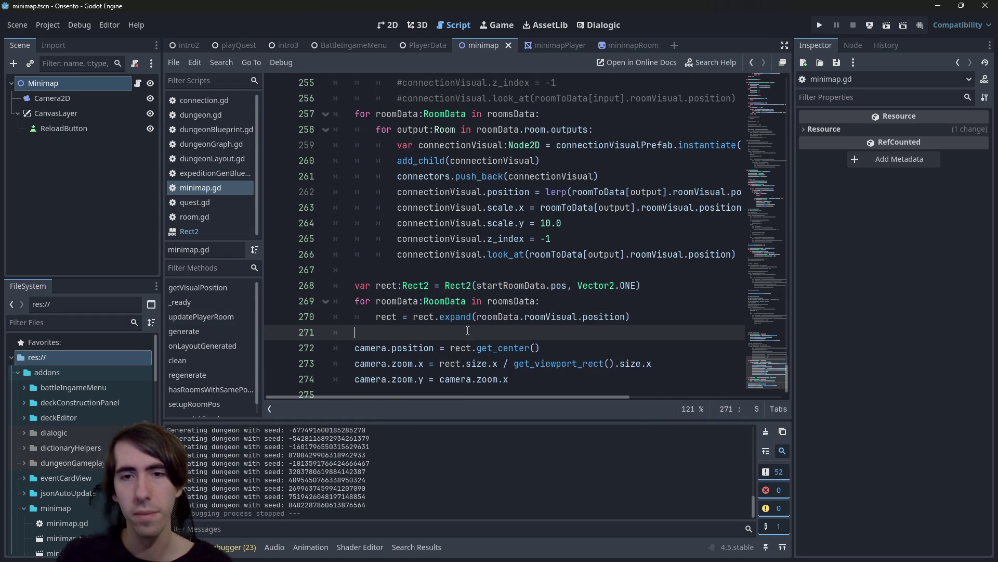
left_click(638, 315)
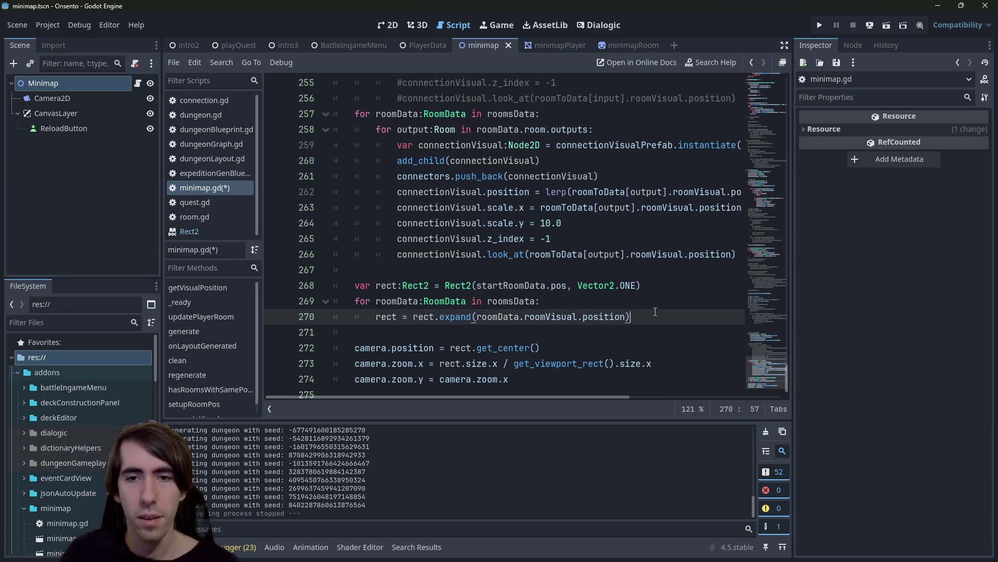
left_click_drag(631, 316, 414, 317)
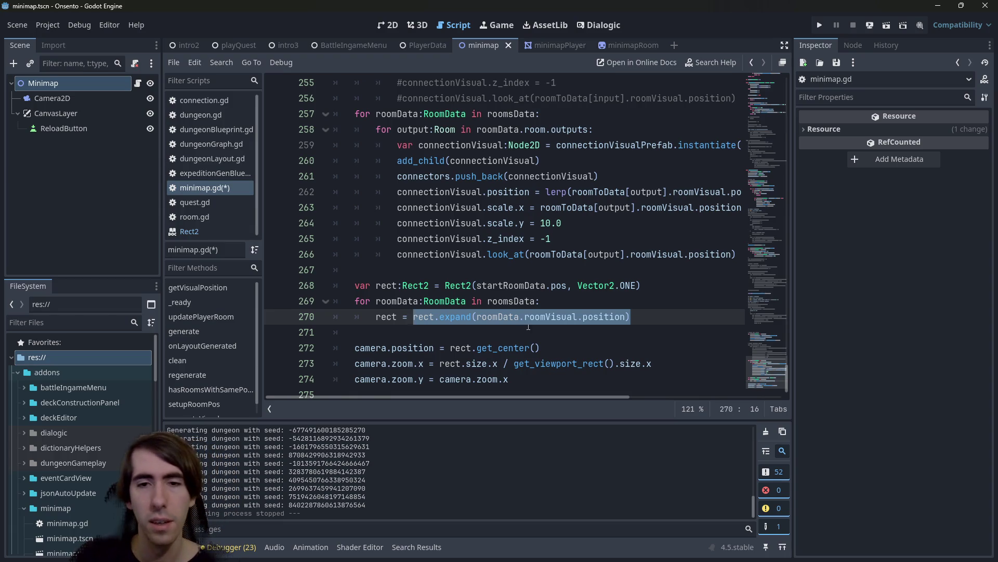
Step: Change line 273's zoom divisor to (get_viewport_rect().size.x - 200.0) and run the scene with F6
left_click(517, 365)
type("(")
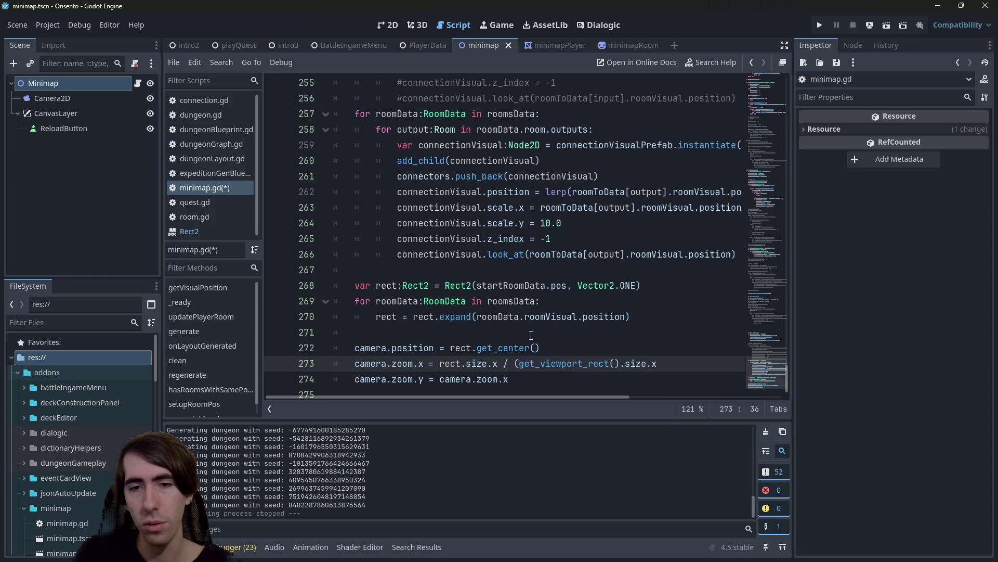
key("End")
key("Left")
key("Left")
type("200)")
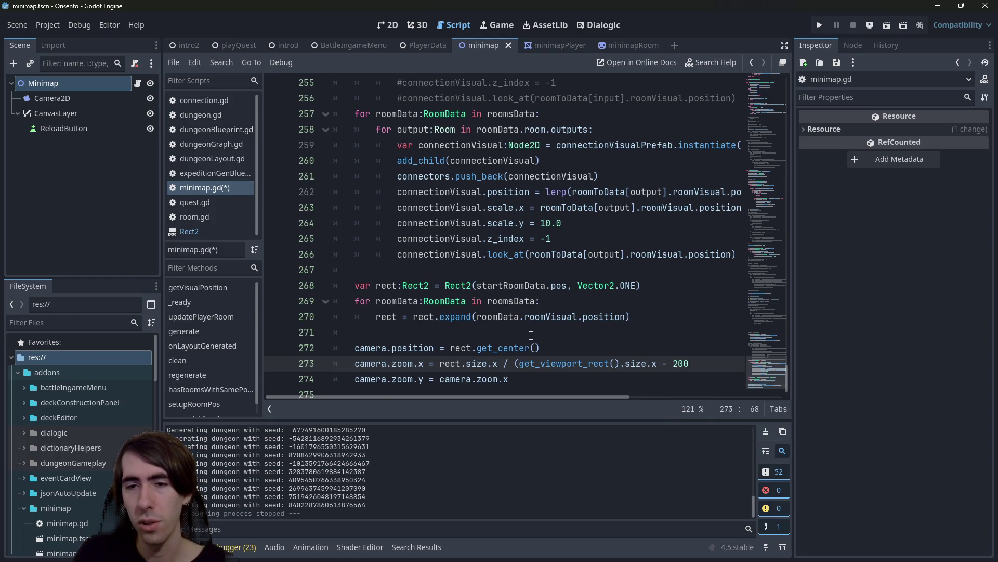
key("Left")
type(".0")
key("F6")
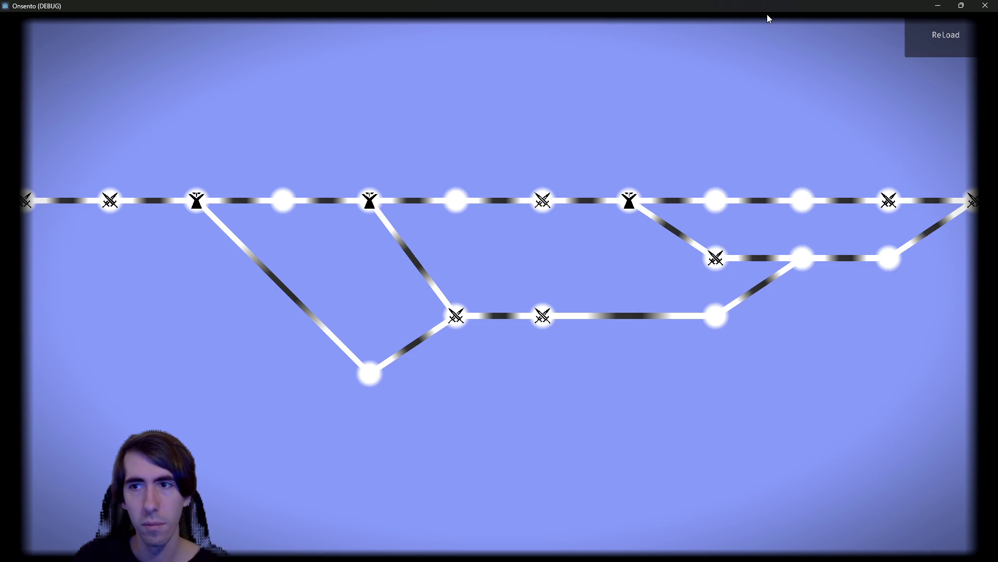
Step: Close the game, raise the line 273 margin to 1000.0, and rerun the scene
left_click(985, 5)
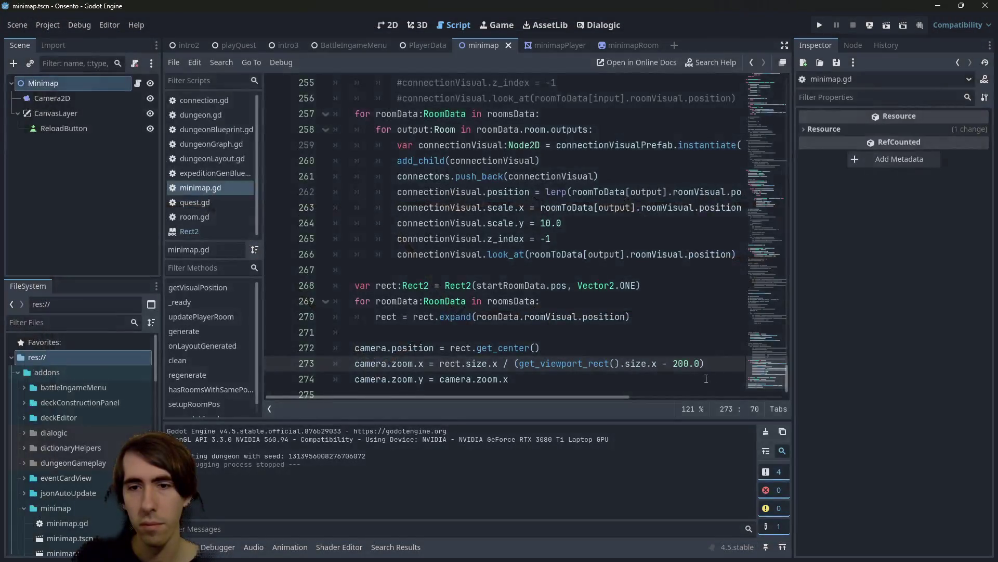
left_click(678, 363)
key("BackSpace")
type("19")
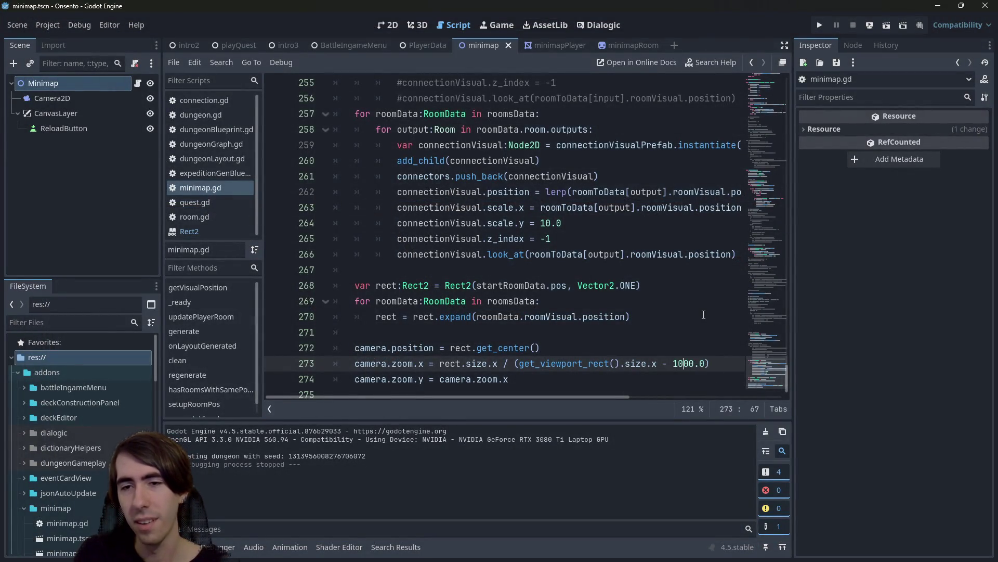
key("F6")
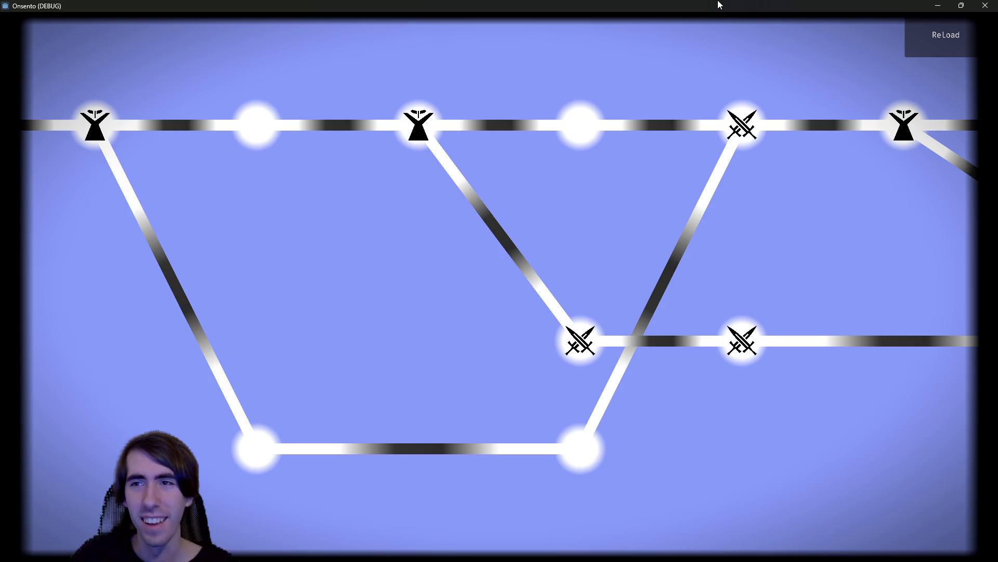
Step: Close the game and change '- 1000.0' to '+ 200.0' on line 273
left_click(986, 5)
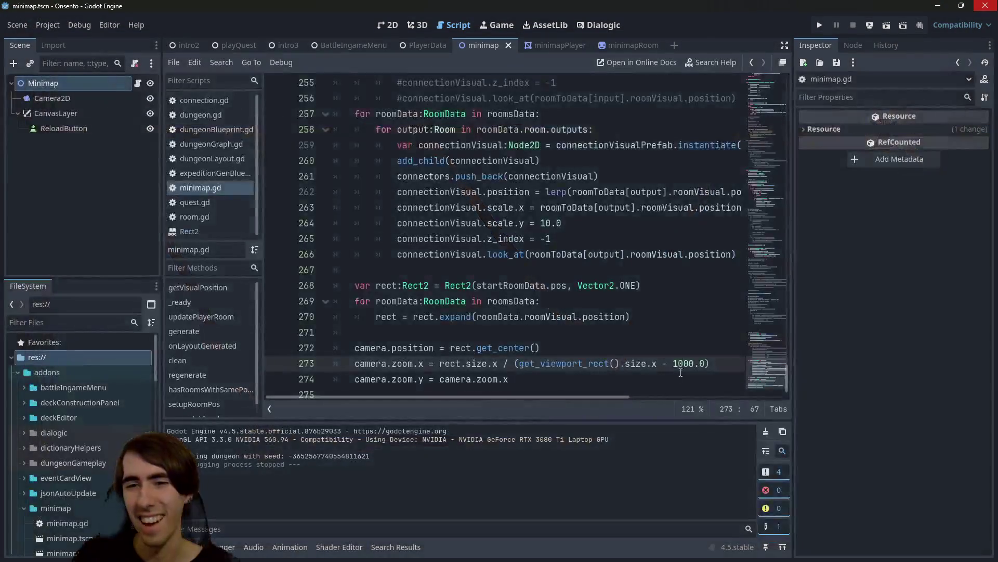
left_click(669, 364)
key("BackSpace")
type("+")
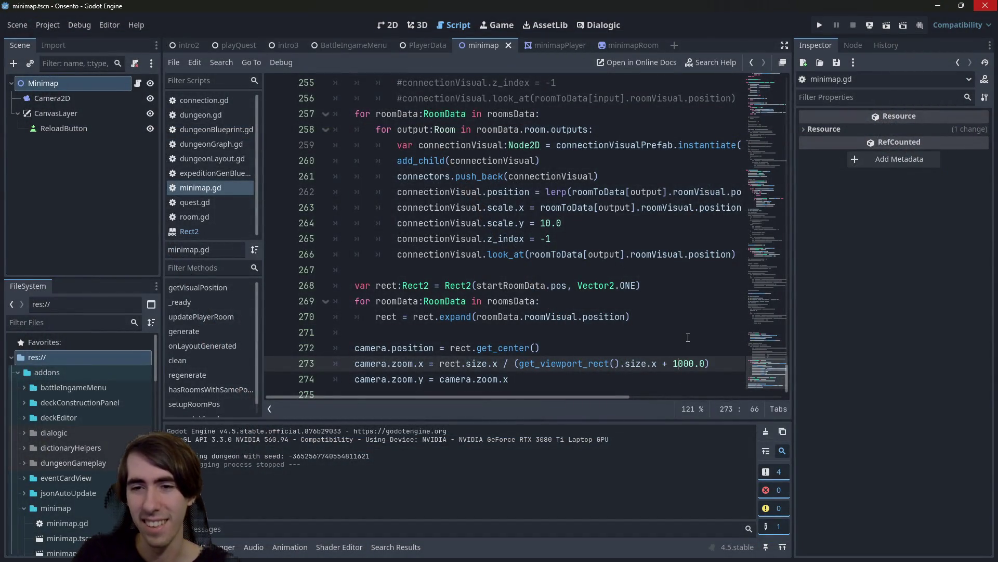
key("BackSpace")
key("Delete")
type("2")
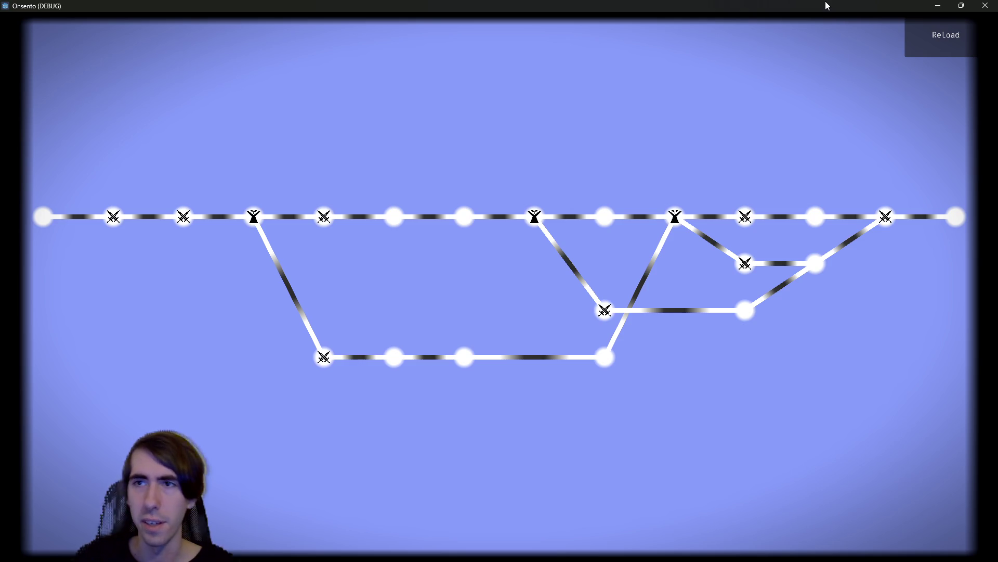
Step: Regenerate about 28 dungeon layouts with ReLoad to confirm each fits, then close the game
left_click(935, 44)
left_click(935, 44)
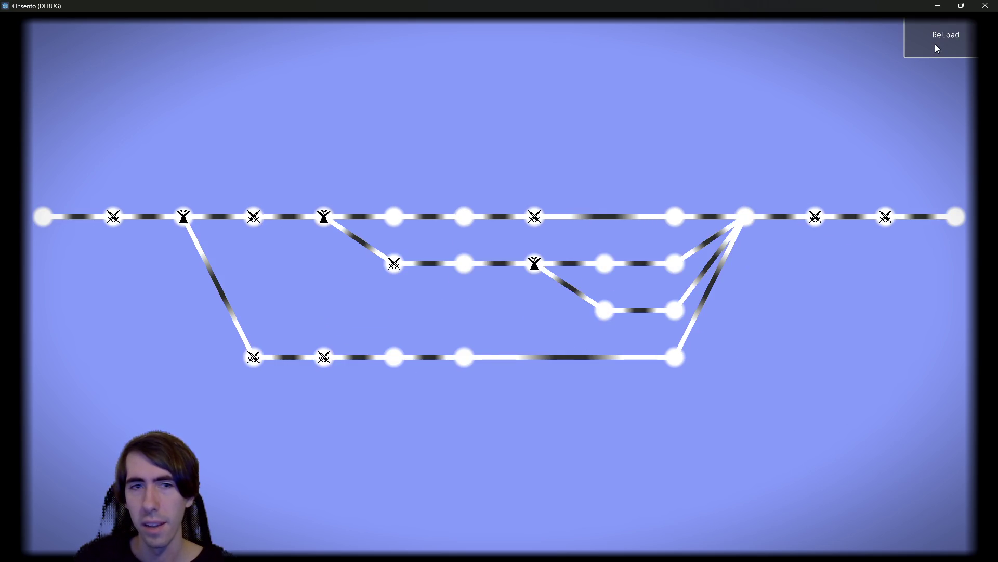
left_click(934, 43)
left_click(935, 44)
left_click(935, 43)
left_click(935, 44)
left_click(935, 43)
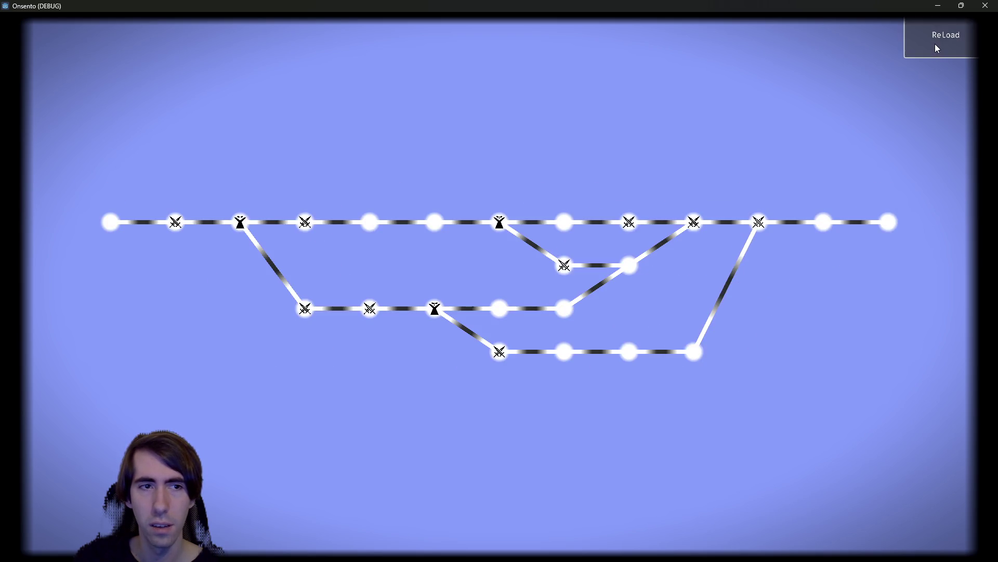
left_click(935, 44)
left_click(935, 44)
left_click(935, 44)
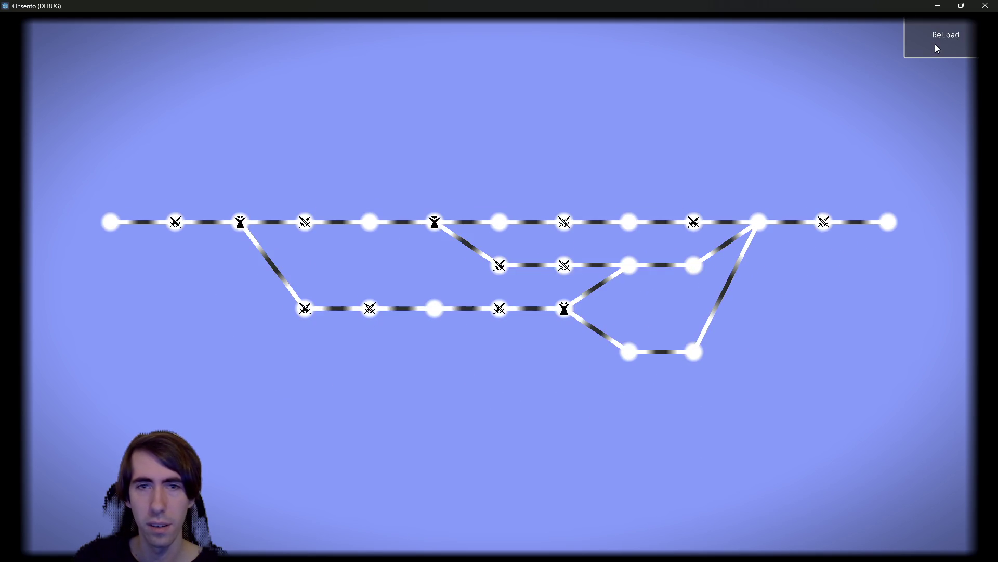
left_click(935, 44)
left_click(935, 44)
left_click(935, 44)
left_click(935, 44)
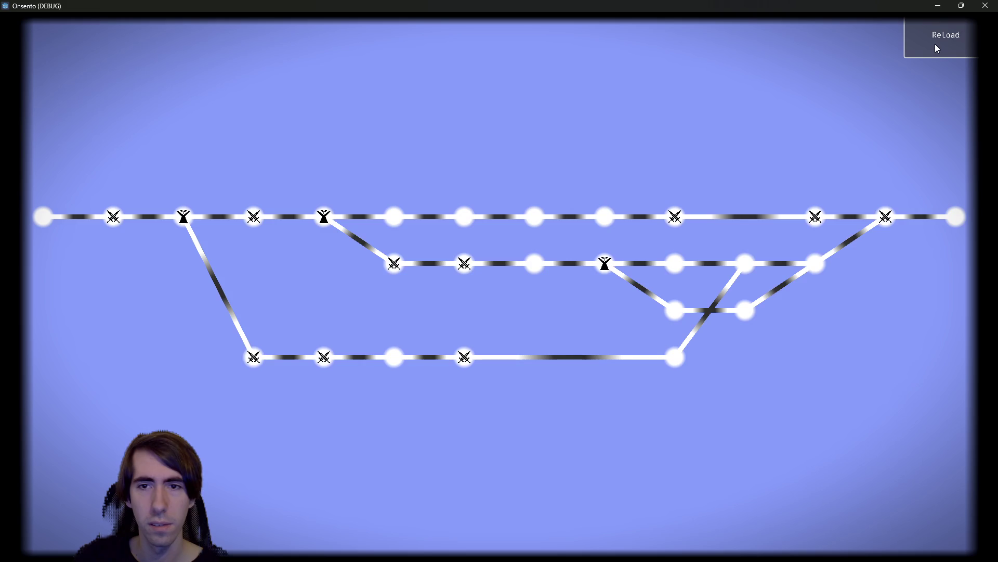
left_click(935, 44)
left_click(935, 44)
left_click(935, 44)
left_click(935, 43)
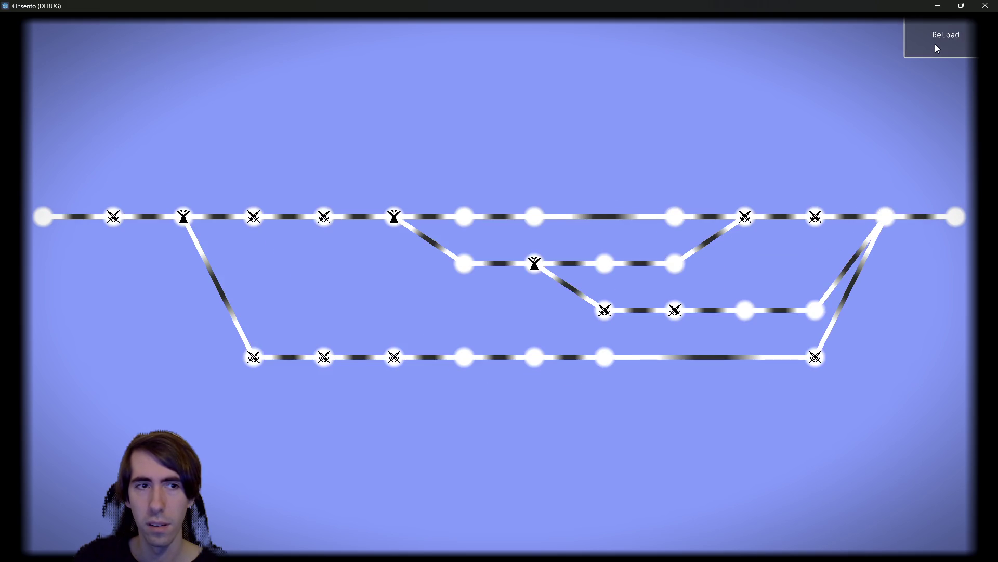
left_click(935, 44)
left_click(935, 44)
left_click(935, 44)
left_click(935, 44)
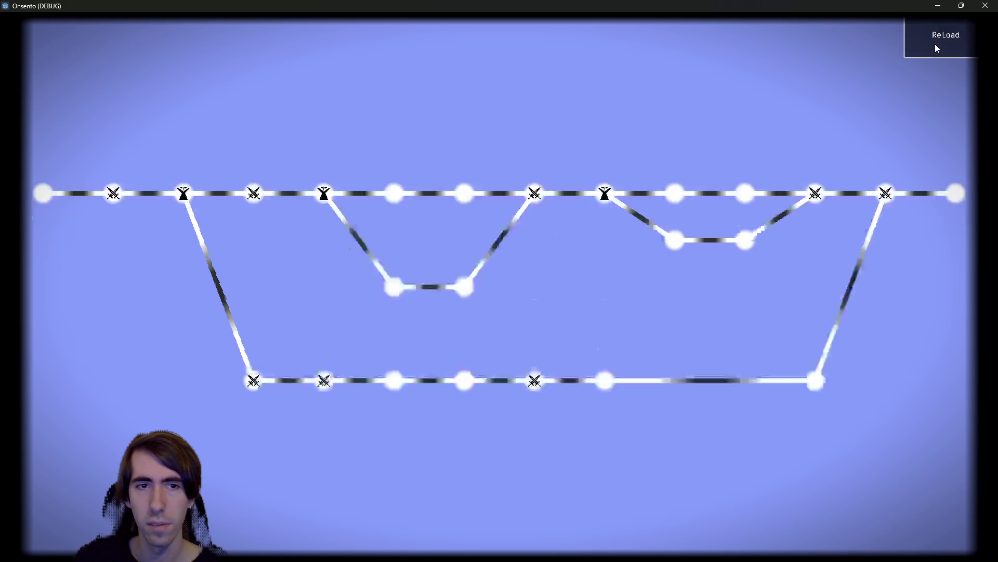
left_click(935, 43)
left_click(935, 44)
left_click(935, 44)
left_click(935, 44)
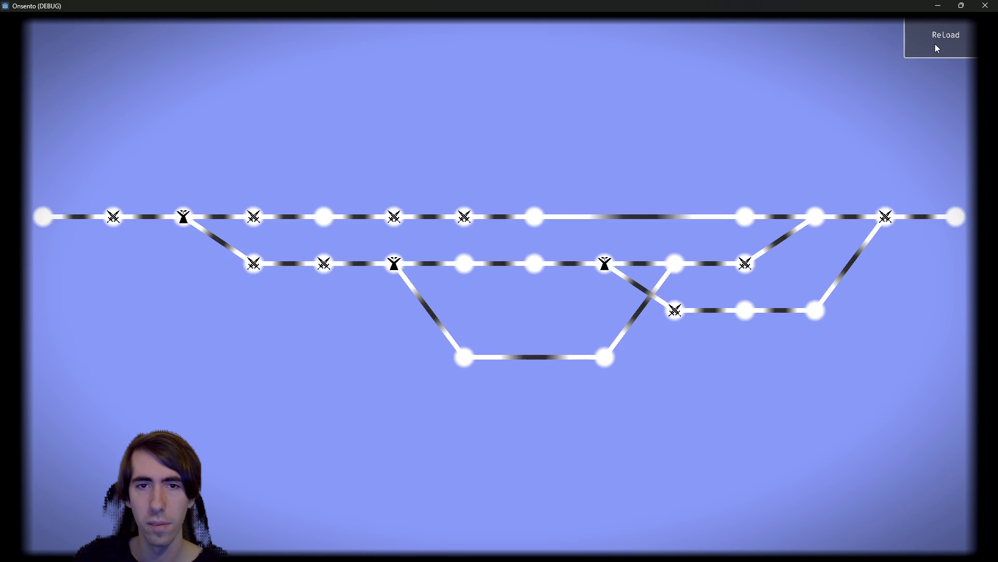
left_click(935, 43)
left_click(935, 43)
left_click(935, 43)
left_click(935, 44)
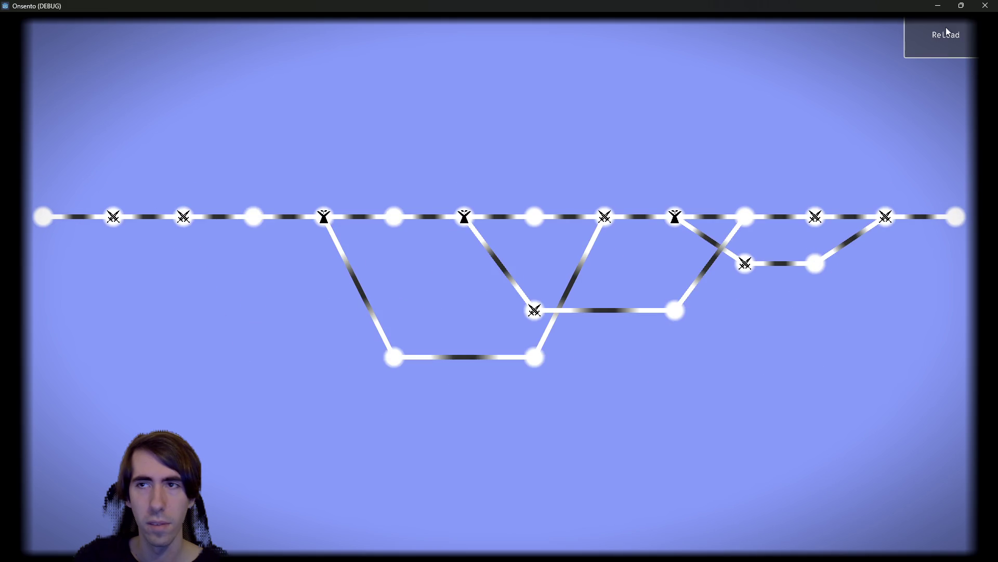
left_click(986, 5)
left_click(220, 181)
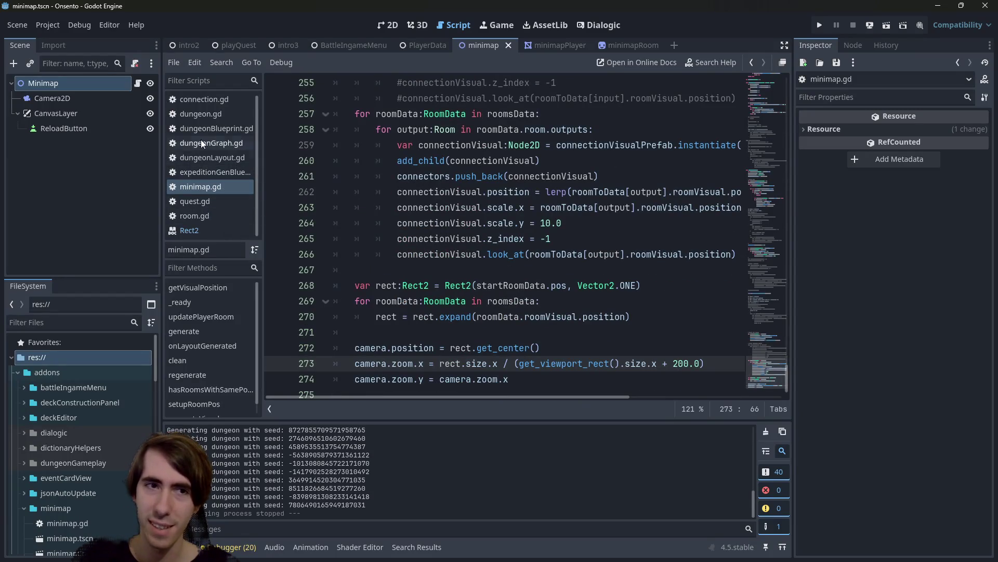
Step: In expeditionGenBlueprint.gd, find generateBranch and comment out the second and third calls (lines 490–491)
left_click(208, 170)
scroll(473, 227, "down", 20)
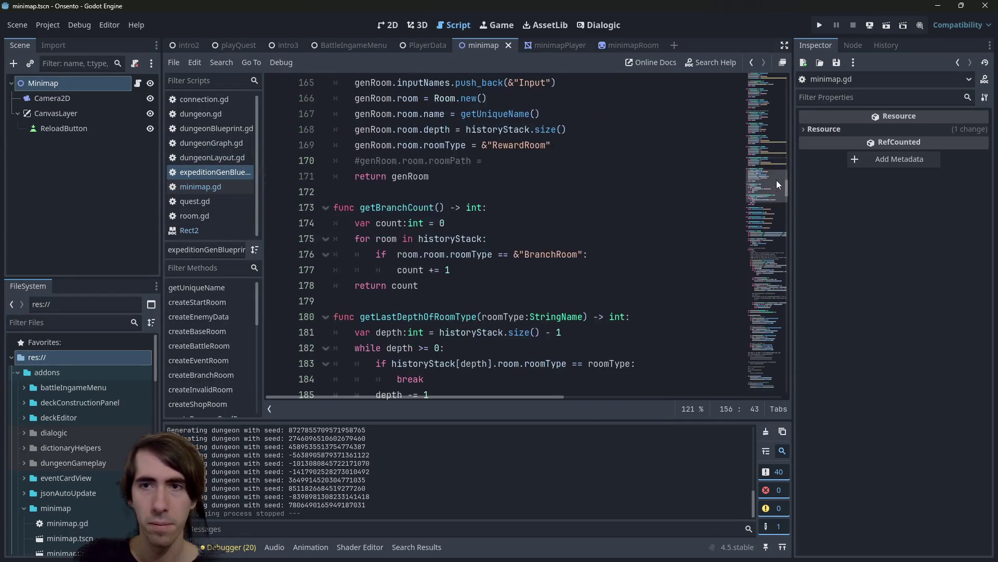
key("ctrl+f")
type("generate")
key("Return")
key("Return")
type("Bran")
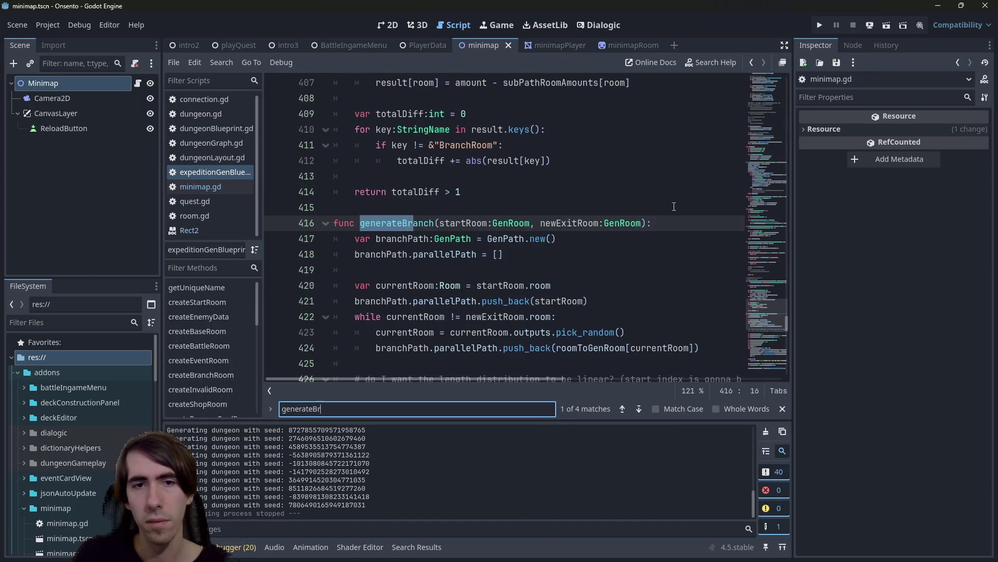
key("Return")
left_click(605, 224)
key("Down")
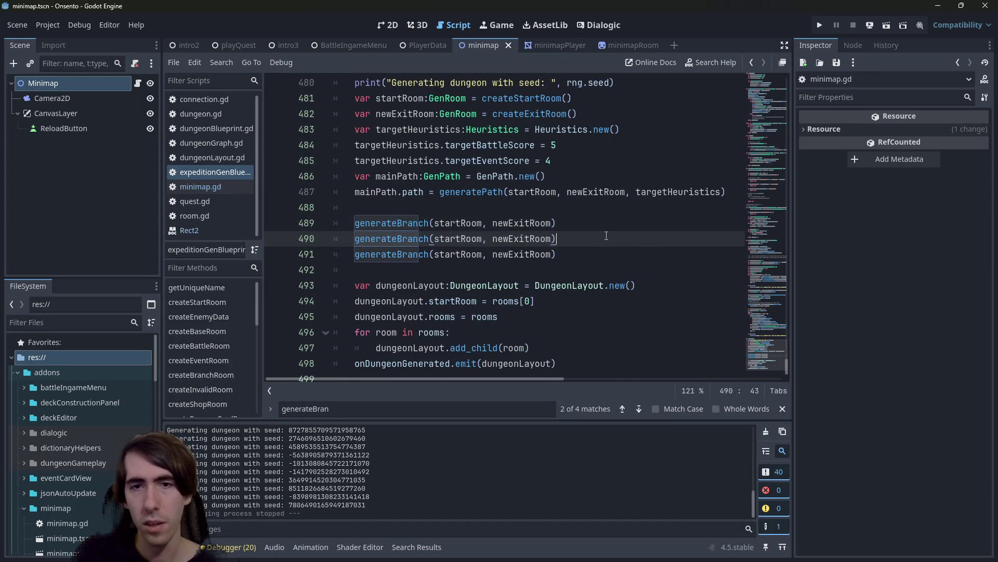
key("ctrl+k")
key("Down")
key("ctrl+k")
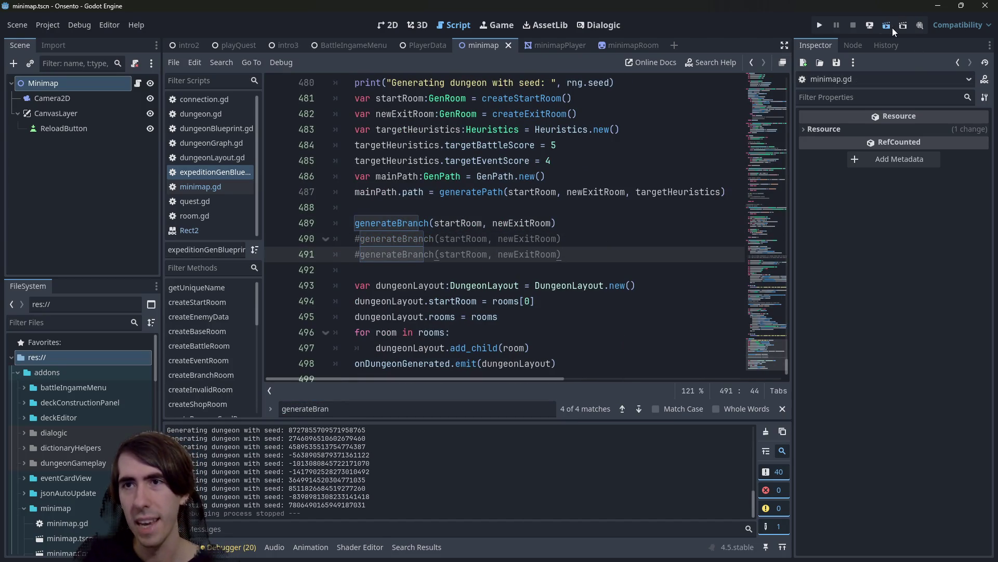
Step: Run the scene, regenerate a dozen single-branch dungeons with ReLoad, then close the game
left_click(889, 25)
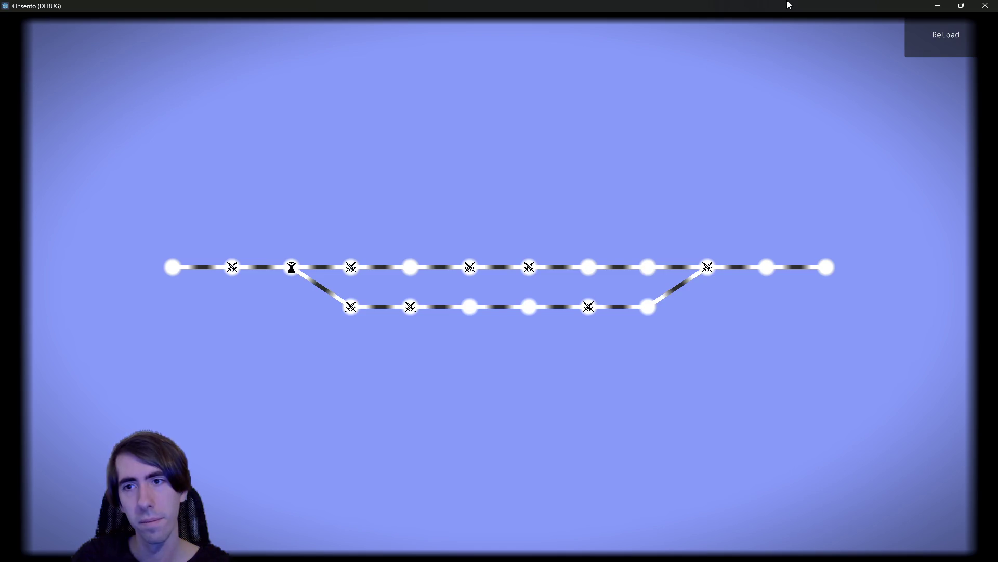
left_click(923, 46)
left_click(924, 46)
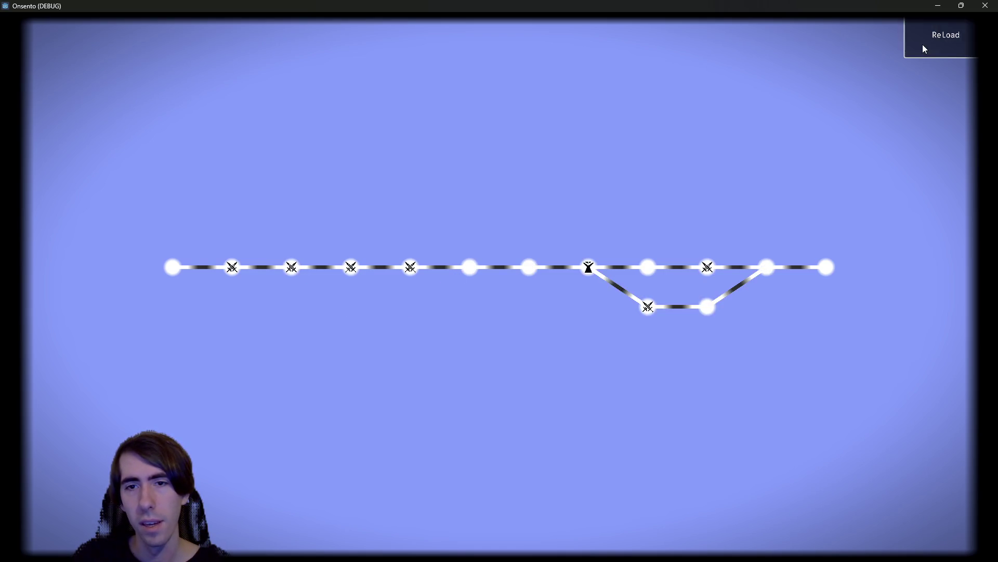
left_click(924, 46)
left_click(924, 46)
left_click(923, 46)
left_click(922, 46)
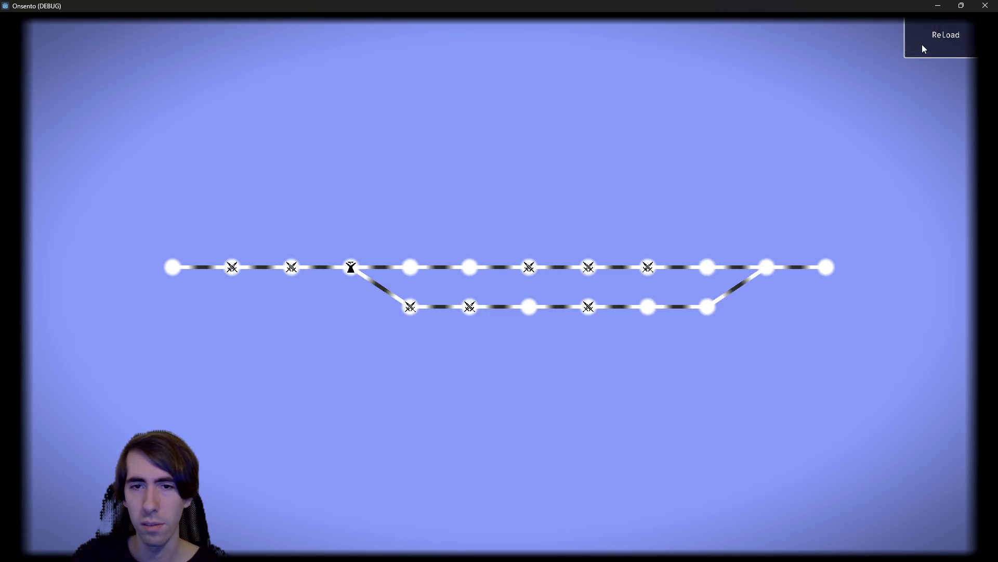
left_click(922, 46)
left_click(922, 45)
left_click(922, 45)
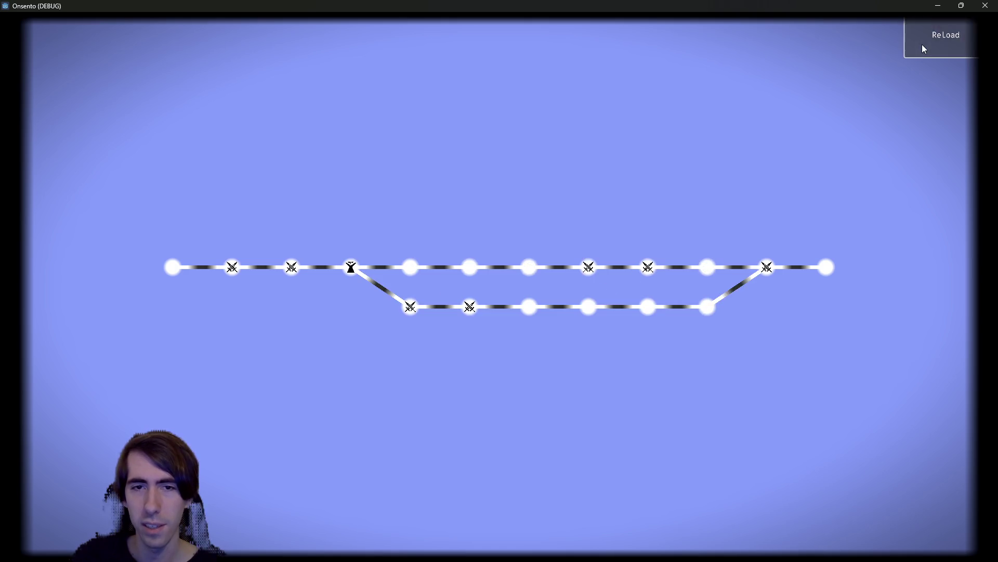
left_click(922, 46)
left_click(922, 45)
left_click(923, 49)
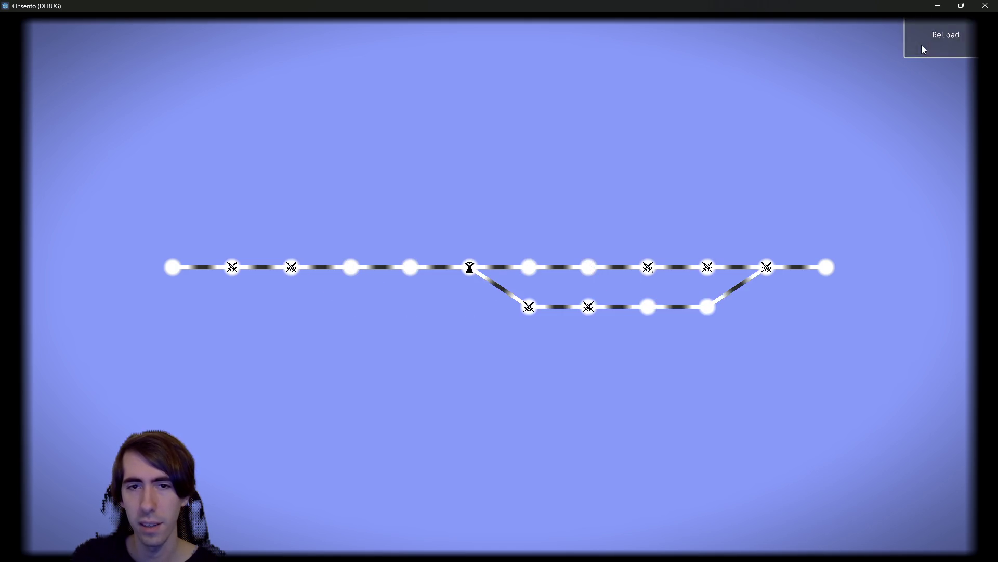
left_click(986, 6)
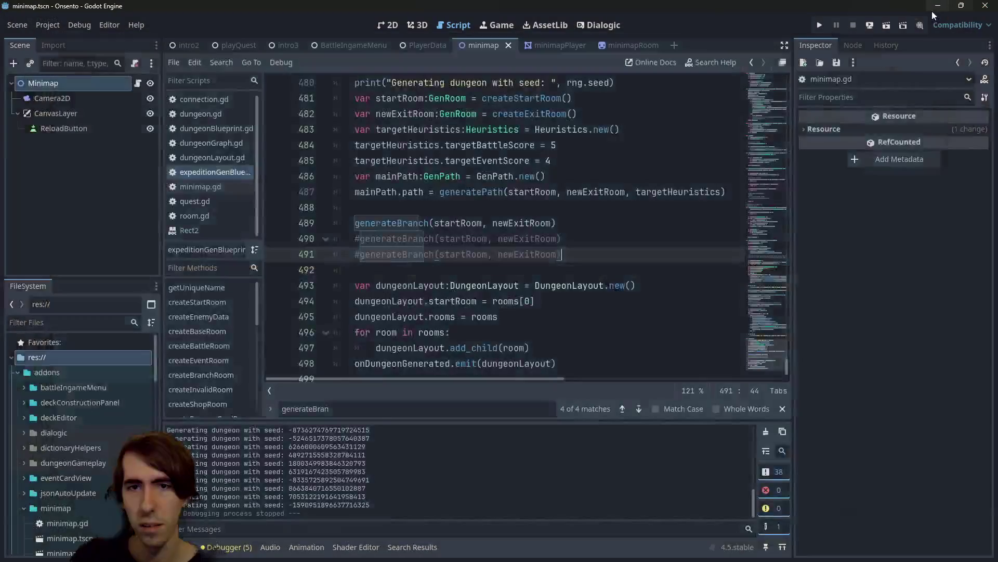
Step: Uncomment generateBranch lines 490–491, rerun to view the three-branch dungeon, then reopen minimap.gd
left_click(636, 179)
left_click_drag(562, 253, 561, 238)
key("ctrl+k")
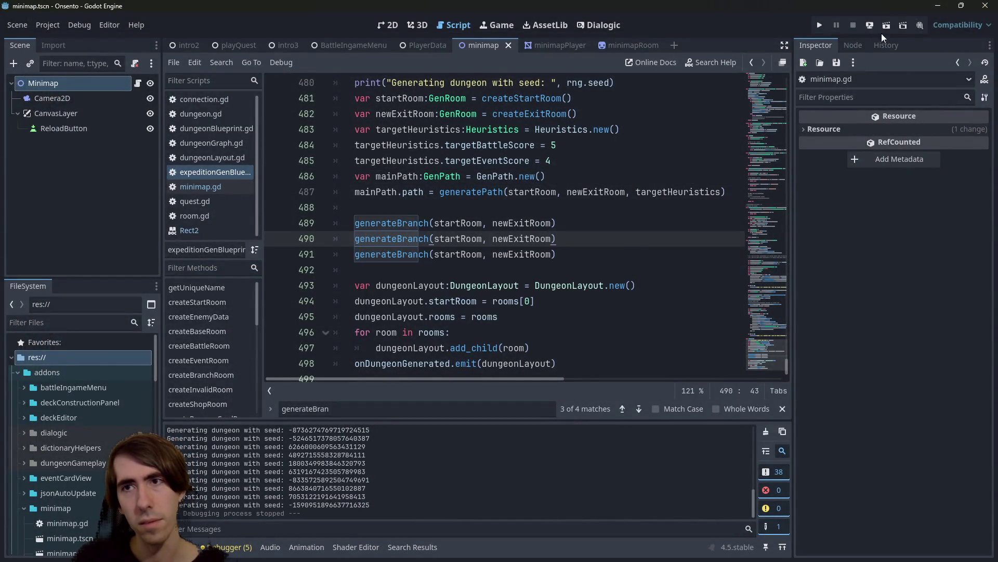
left_click(886, 25)
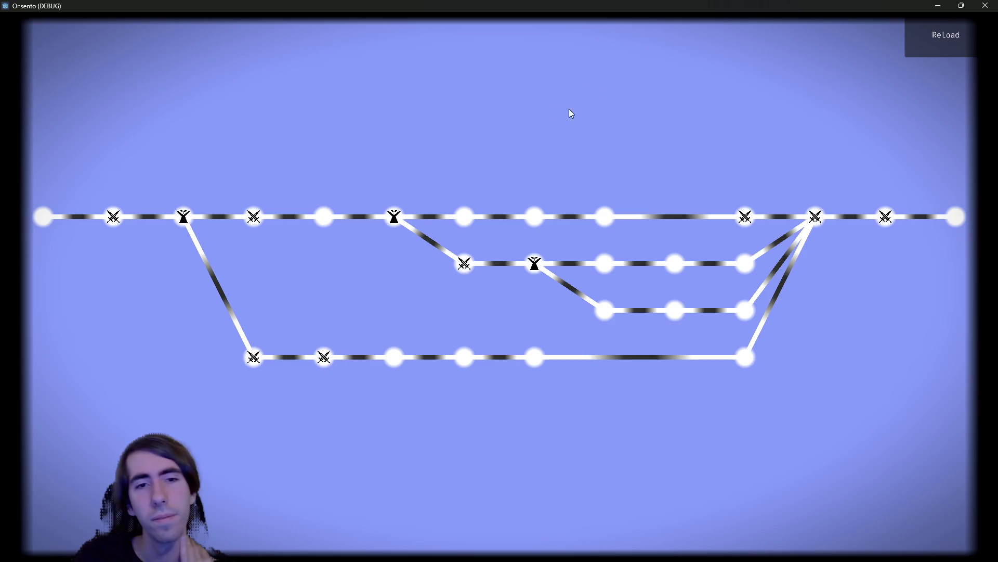
left_click(985, 5)
left_click(206, 187)
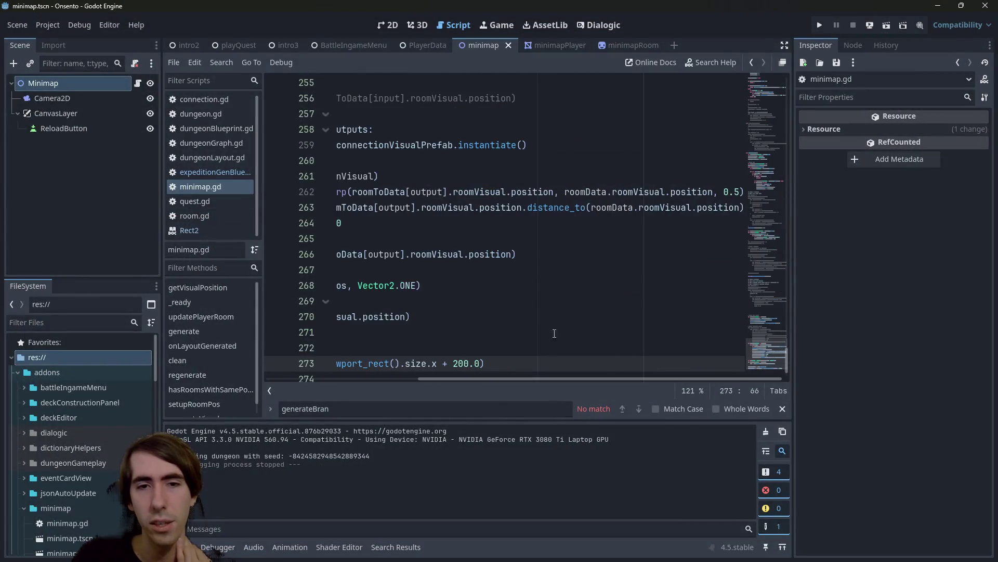
Step: Insert a new line 272 beginning 'camera.' before the camera-fitting code in minimap.gd
left_click_drag(523, 378, 380, 379)
scroll(379, 364, "down", 1)
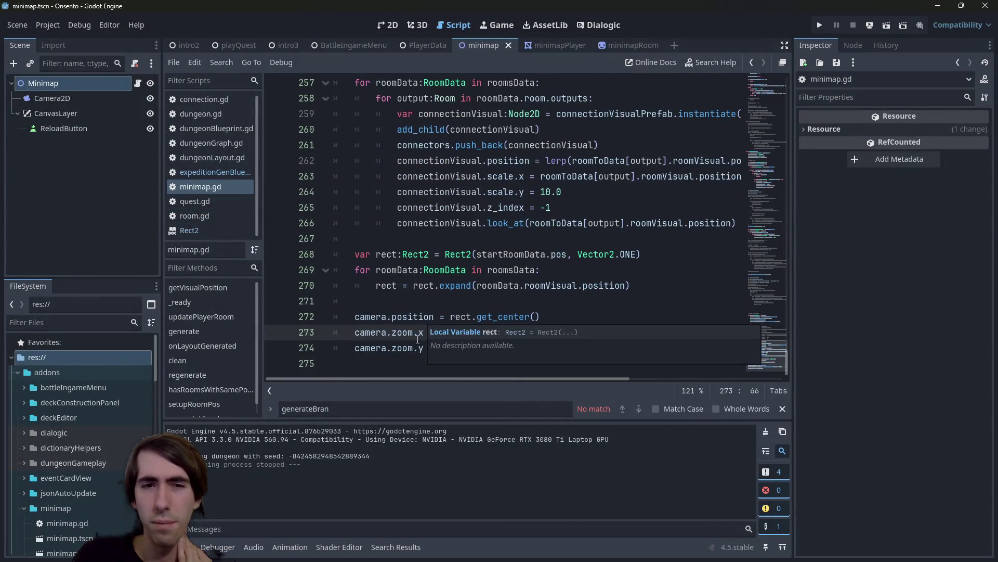
double_click(405, 333)
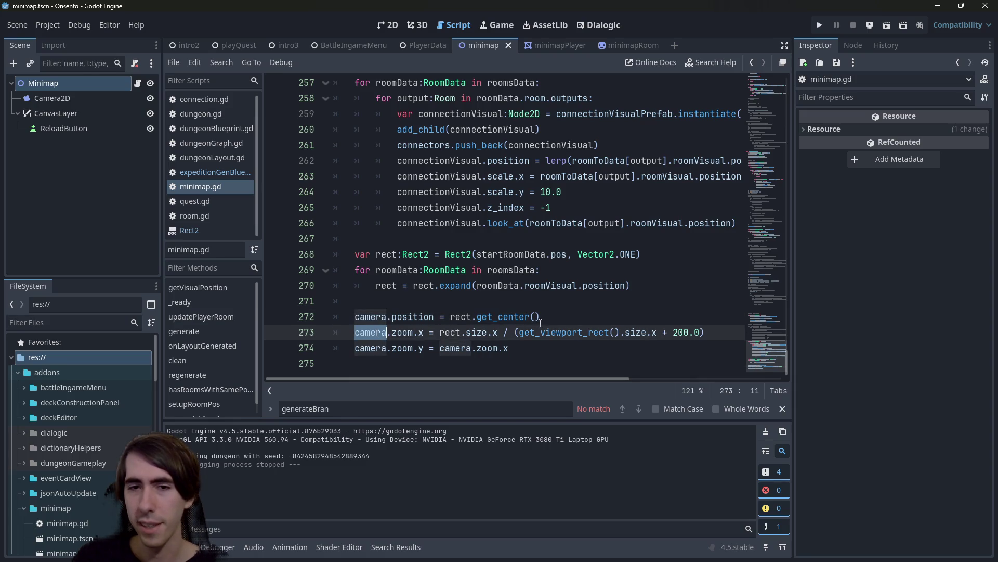
left_click(559, 309)
key("Return")
type("camera.quad")
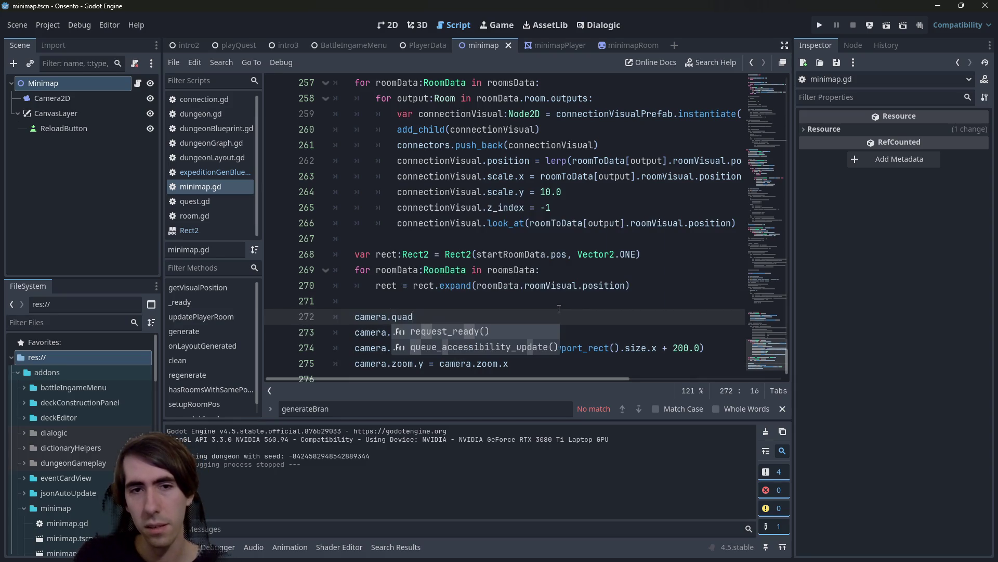
key("BackSpace")
key("BackSpace")
key("BackSpace")
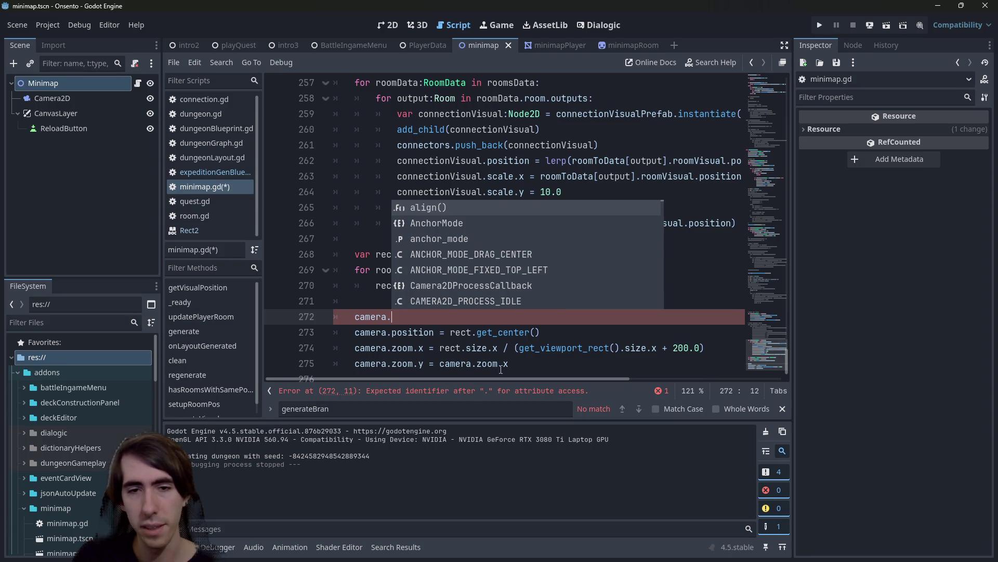
Step: Look up the Vector2 documentation, then navigate back to minimap.gd
left_click(495, 348, "ctrl")
key("alt+Left")
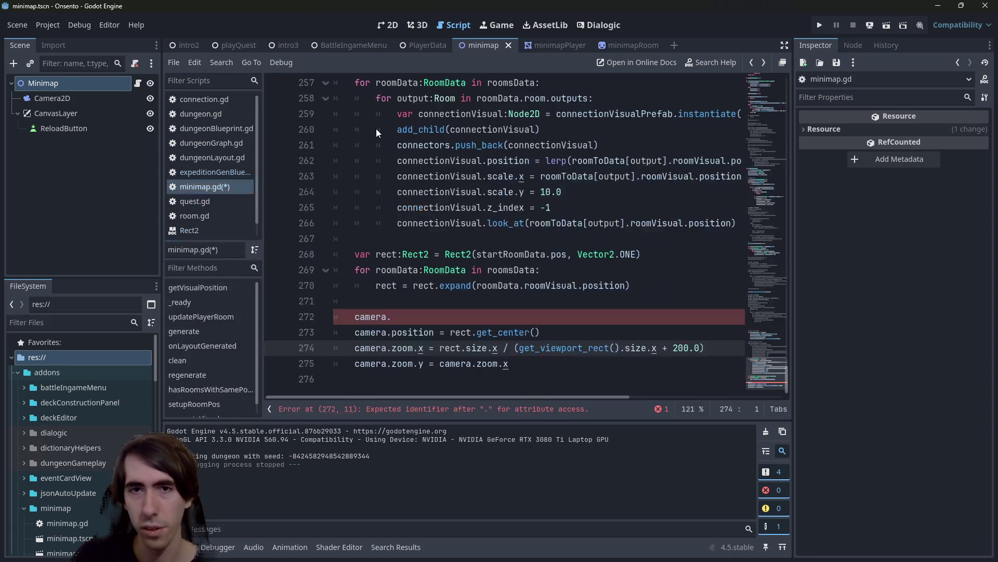
left_click(653, 347, "ctrl")
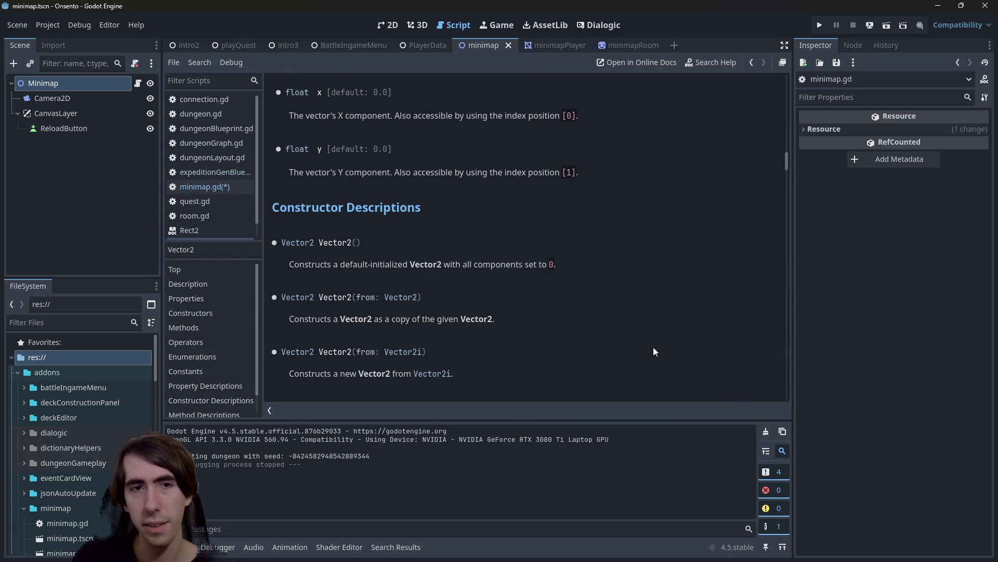
key("alt+Left")
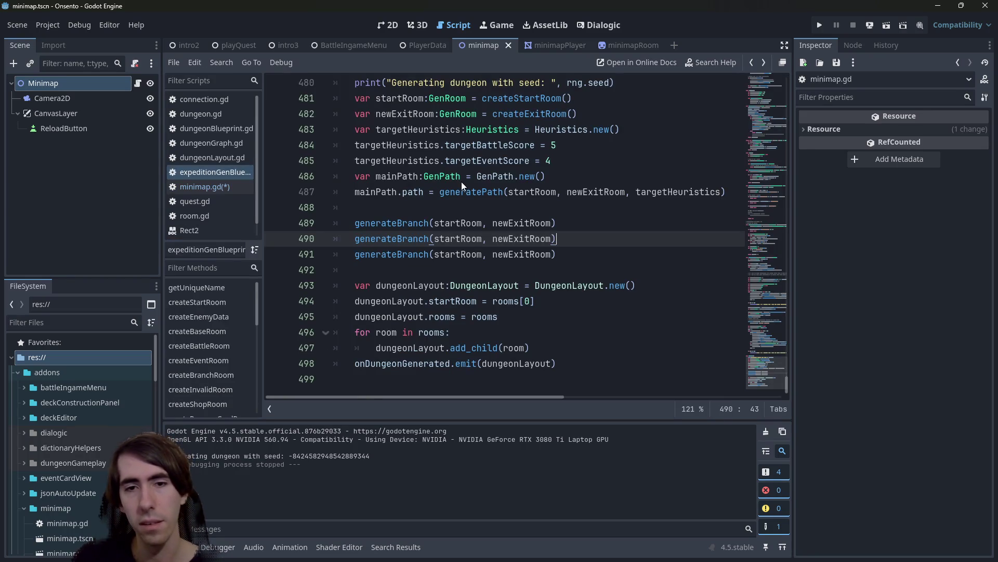
scroll(460, 182, "up", 15)
key("alt+Left")
key("alt+Left")
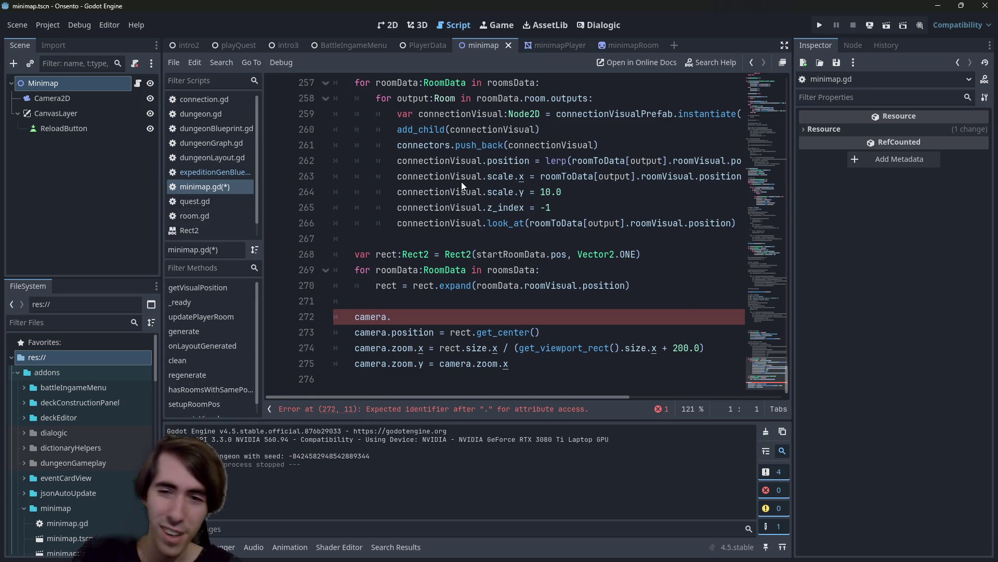
Step: Remove the + 200.0 padding from the zoom formula and save minimap.gd
double_click(681, 347)
key("BackSpace")
key("Delete")
key("Delete")
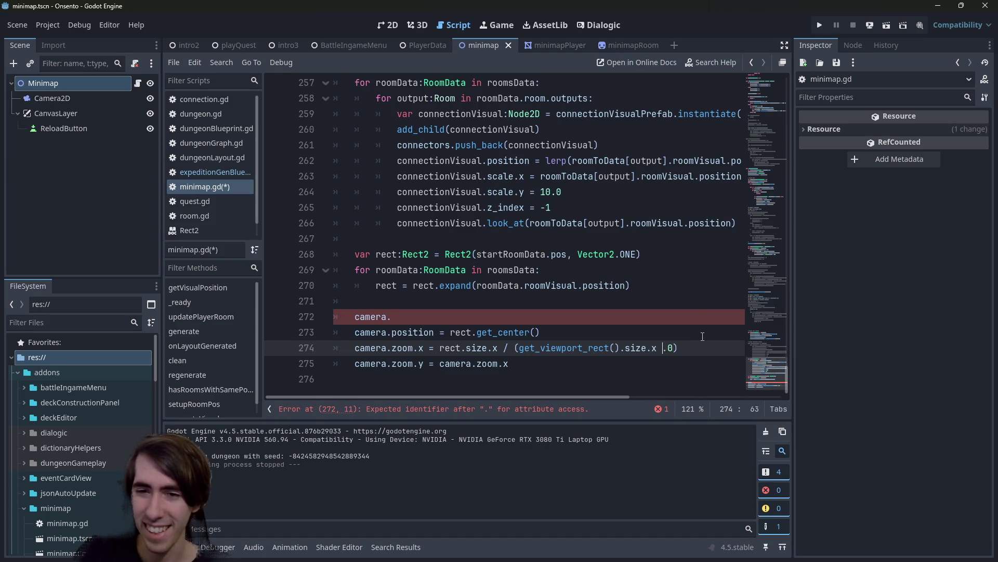
key("BackSpace")
key("BackSpace")
key("BackSpace")
key("ctrl+s")
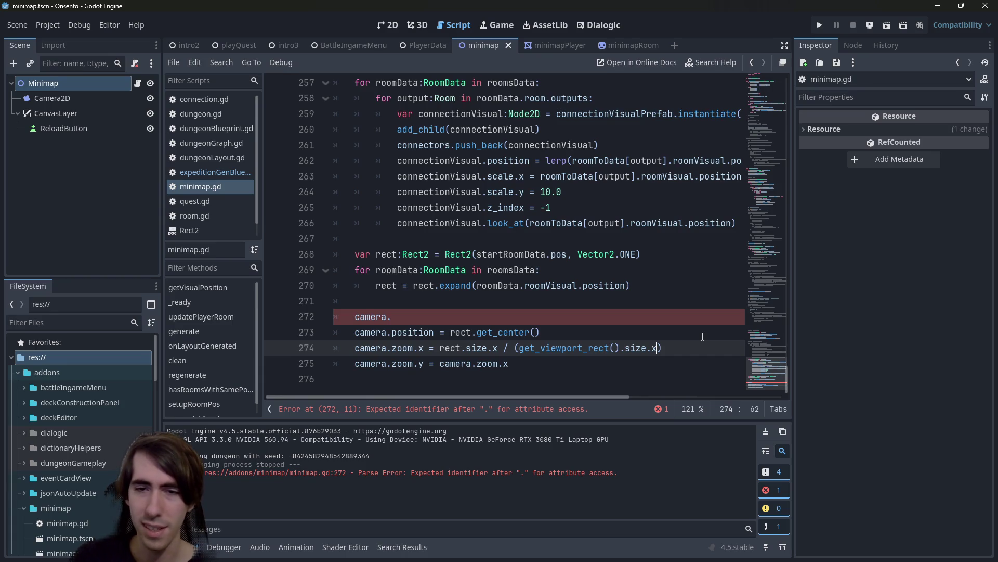
Step: Delete the unfinished 'camera.' line and save the script
left_click(531, 312)
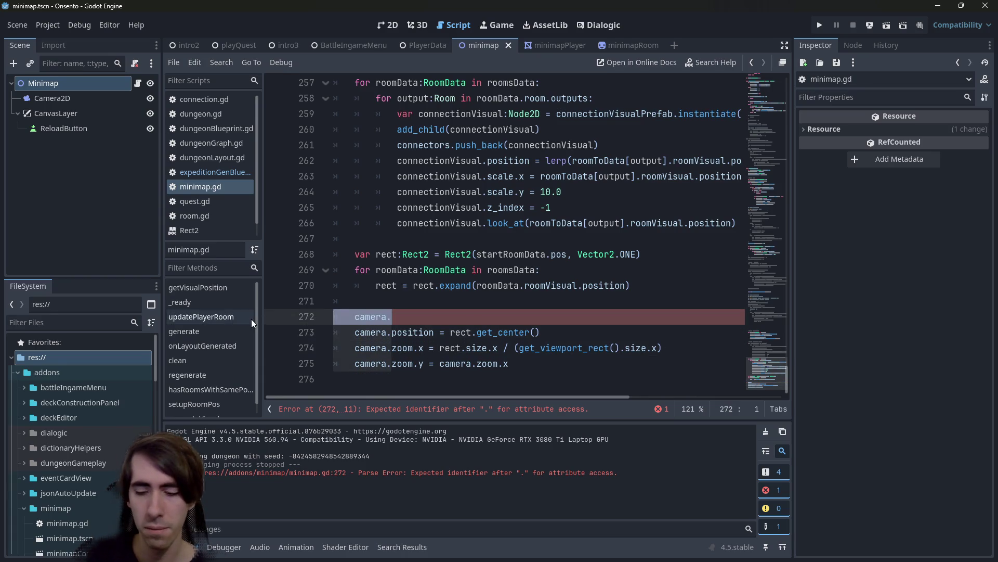
key("ctrl+shift+k")
key("ctrl+s")
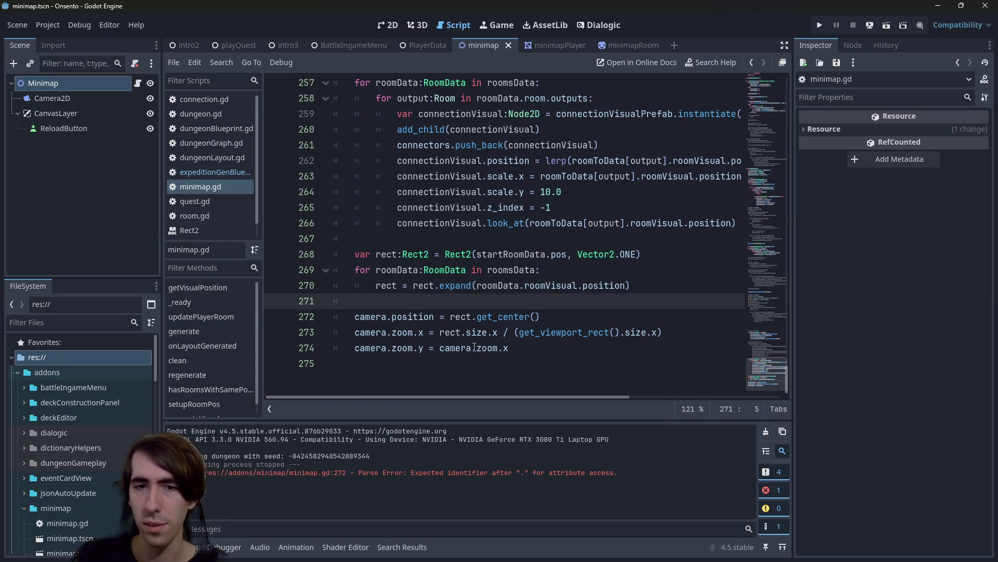
Step: Rewrite line 273's zoom as viewport width / rect.size.x and run the minimap scene
left_click_drag(446, 332, 487, 333)
left_click(496, 324)
key("ctrl+z")
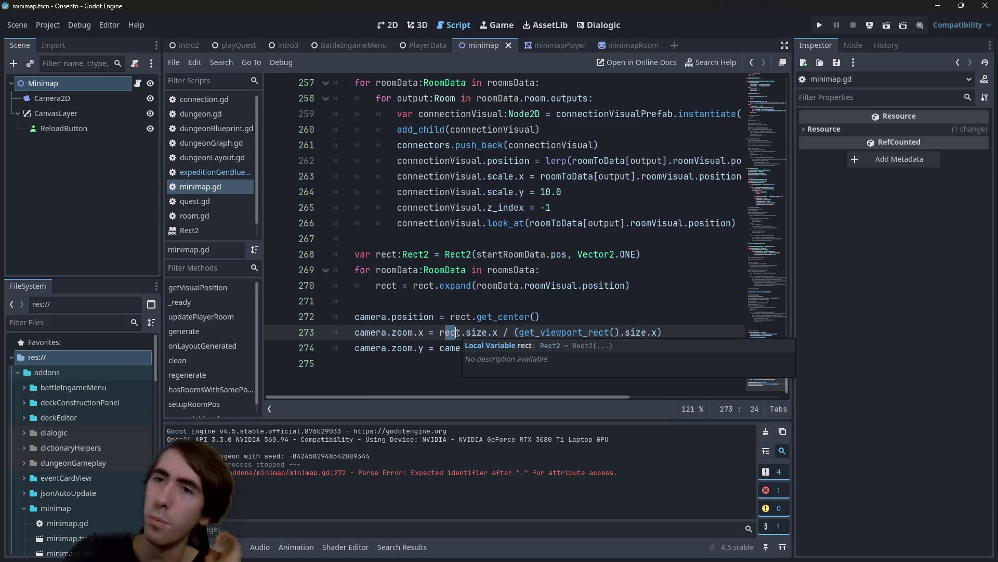
key("Left")
key("Left")
key("Left")
left_click_drag(440, 333, 498, 333)
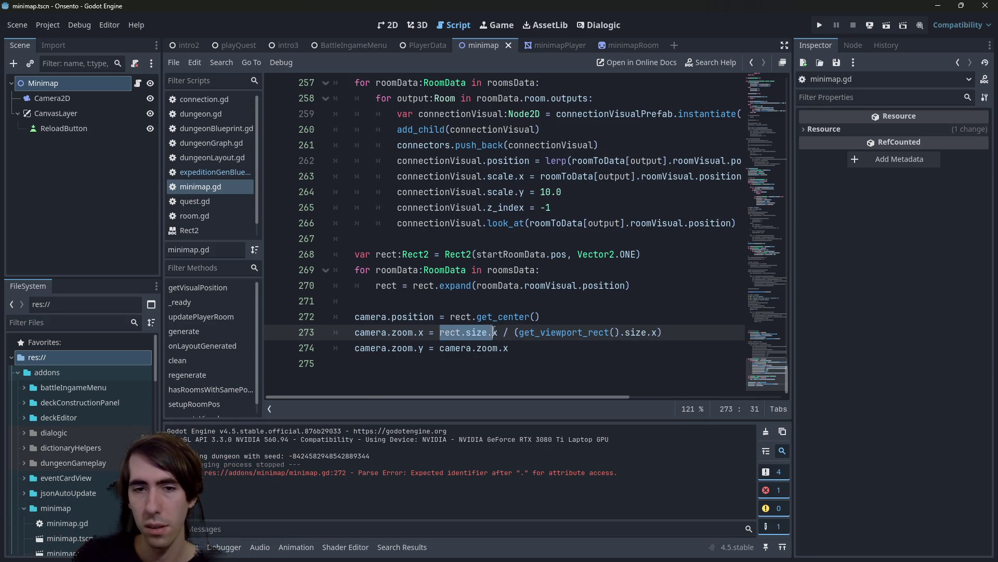
key("Delete")
key("Delete")
key("Delete")
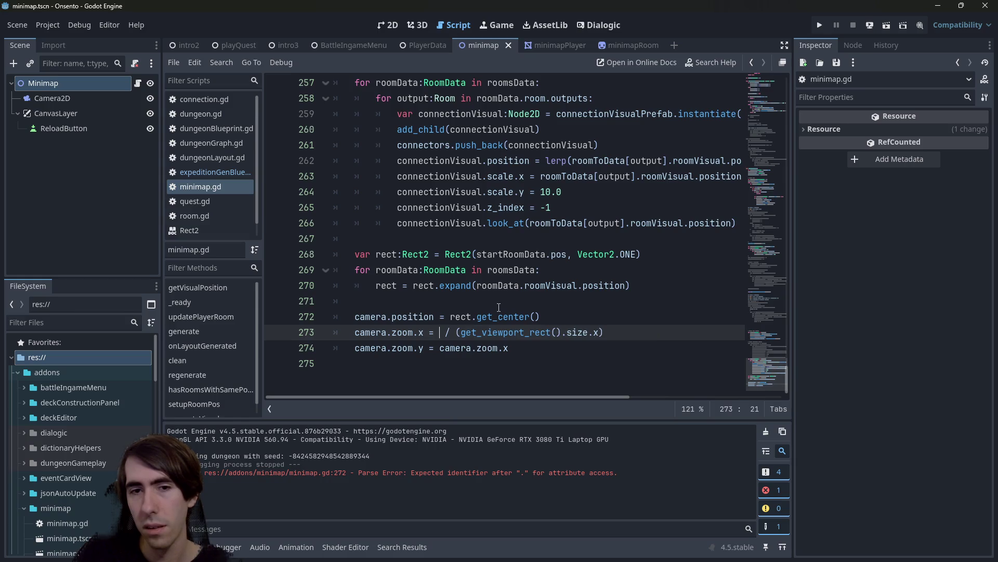
key("End")
type("/ rect.size.x")
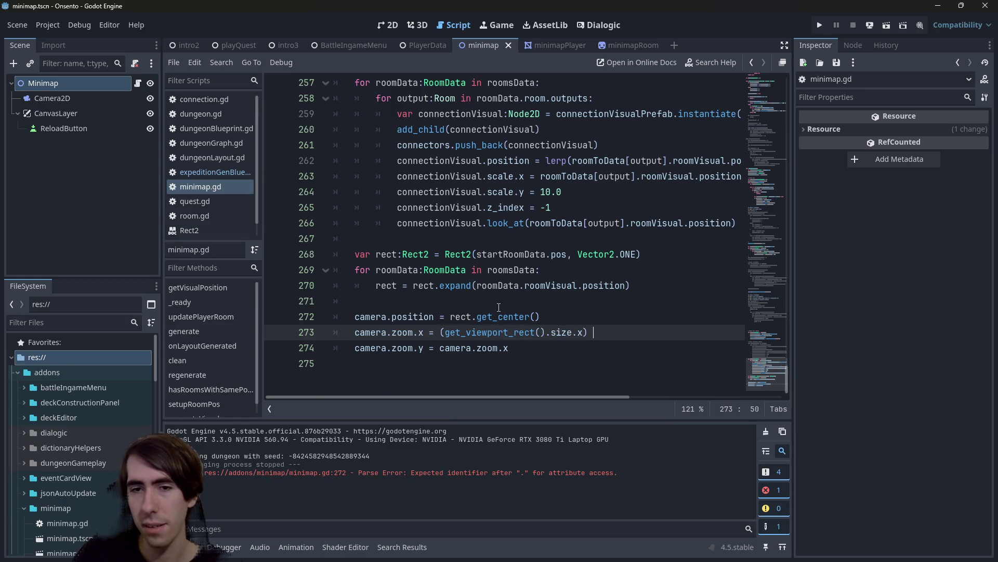
left_click(594, 333)
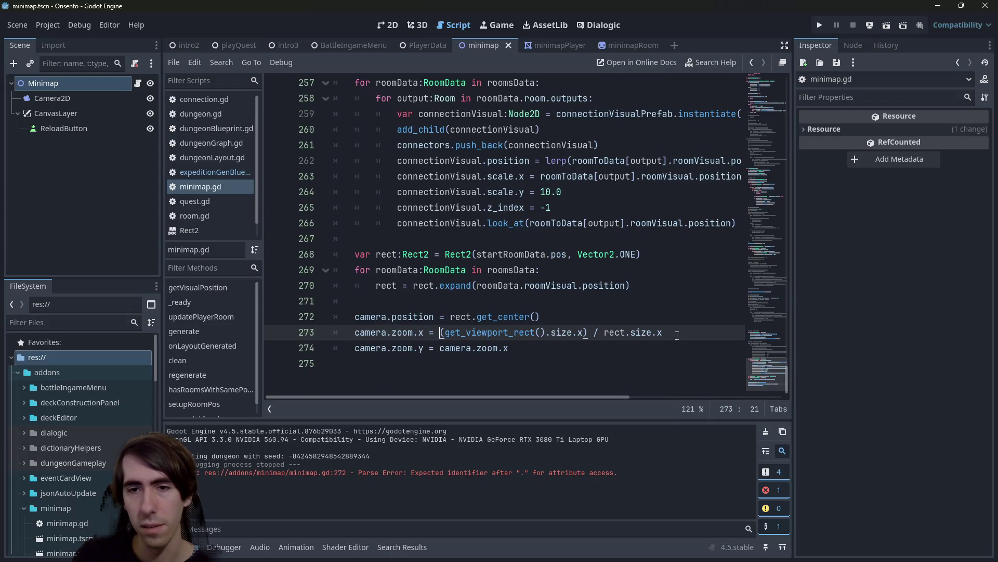
mouse_move(662, 333)
left_mouse_down()
mouse_move(577, 332)
mouse_move(589, 331)
left_mouse_up()
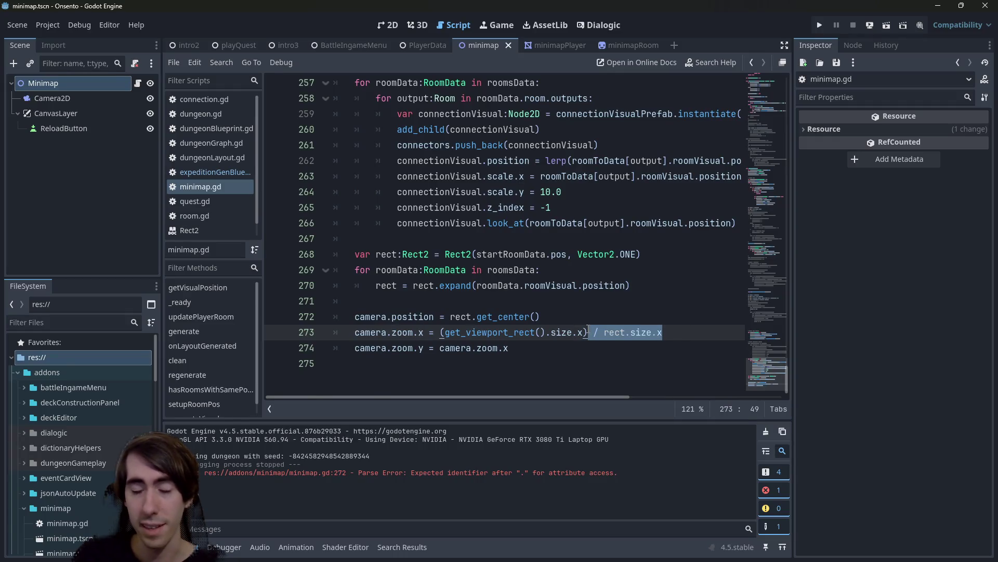
left_click(880, 31)
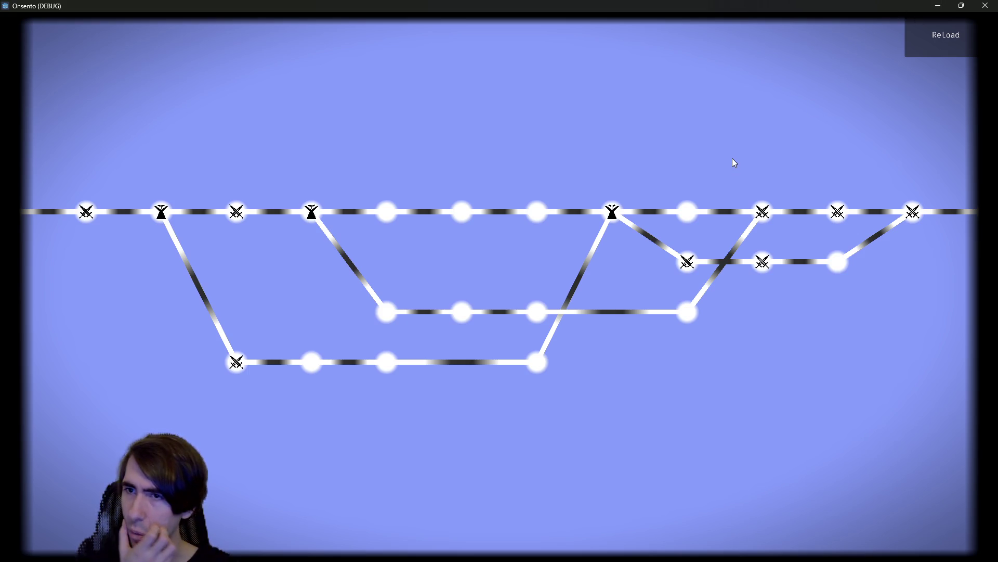
Step: Regenerate the dungeon map ten times with ReLoad, then close the game window
left_click(924, 44)
left_click(924, 43)
left_click(924, 43)
left_click(924, 43)
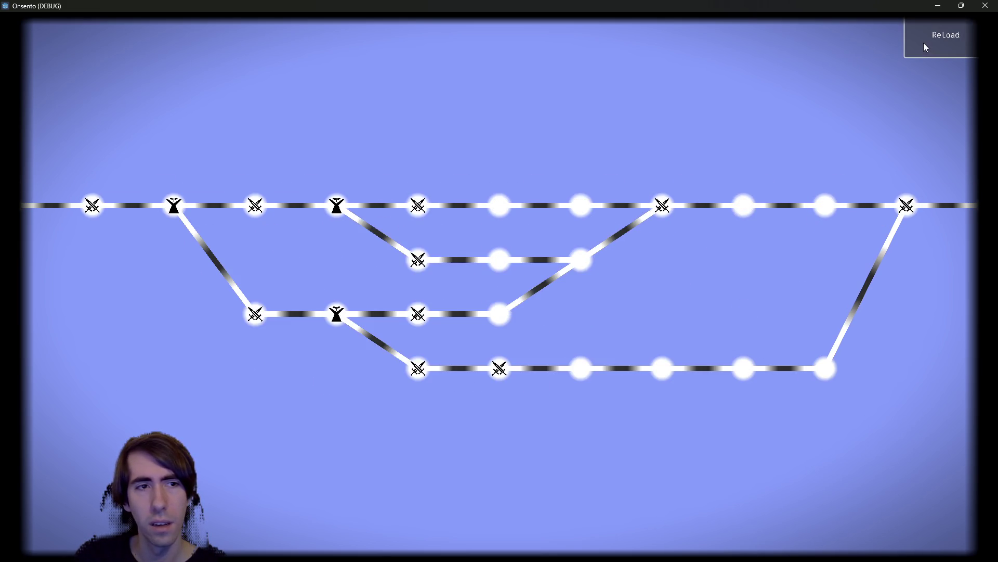
left_click(924, 42)
left_click(923, 43)
left_click(923, 43)
left_click(924, 43)
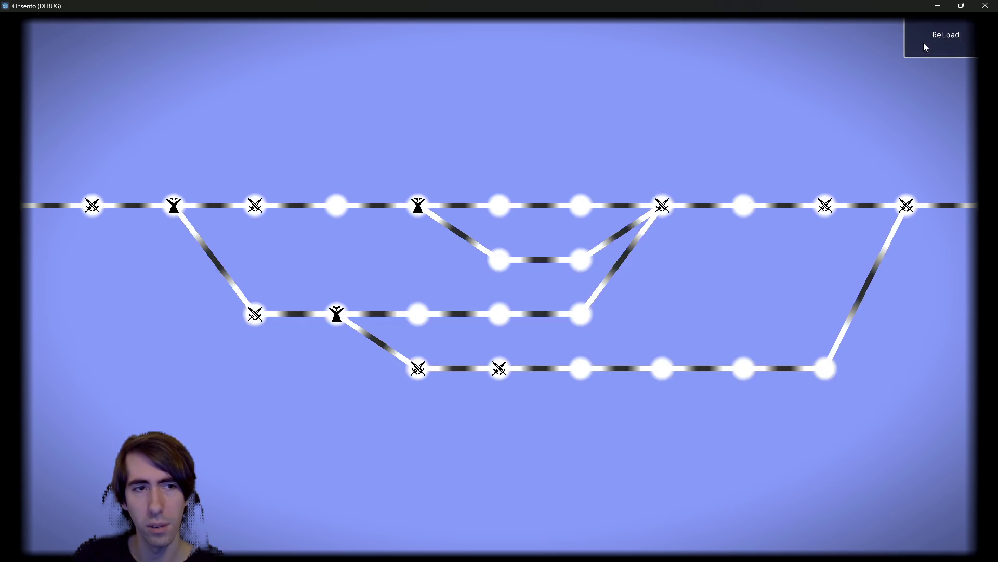
left_click(924, 42)
left_click(923, 43)
left_click(995, 4)
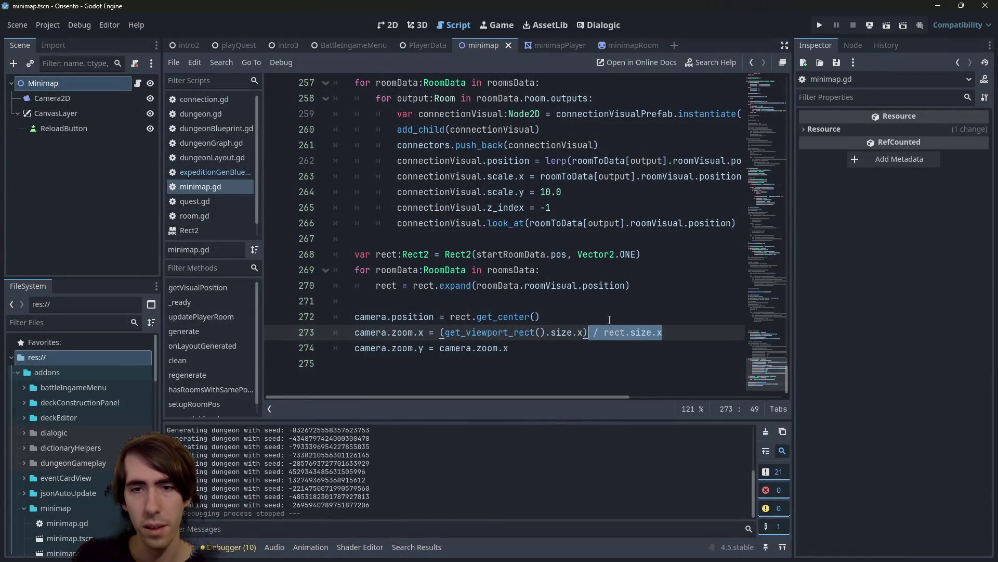
Step: Make line 273 read (get_viewport_rect().size.x - 200.0) / rect.size.x, save, and rerun the scene
key("Left")
key("Left")
type("+ 2")
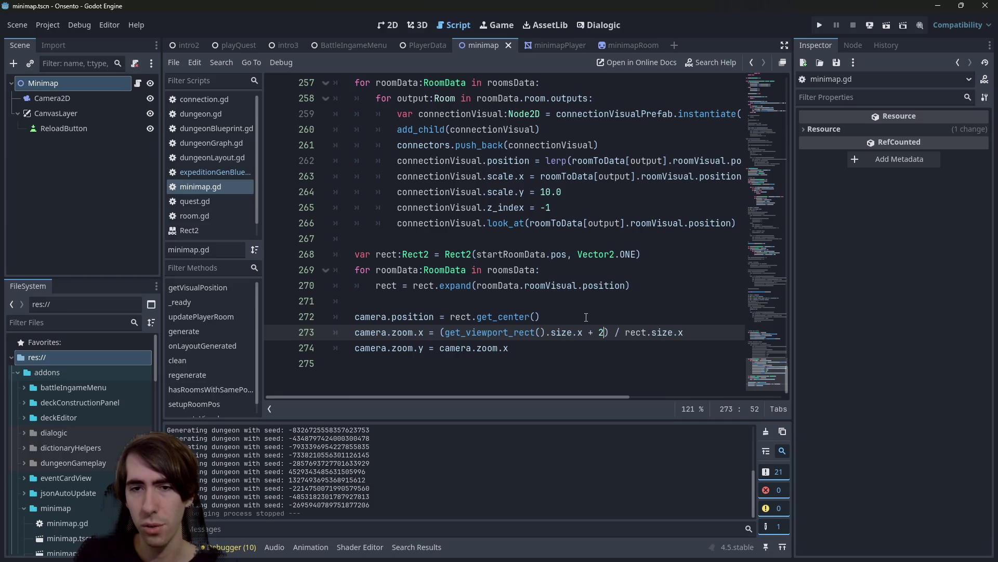
type("0")
key("BackSpace")
key("BackSpace")
key("BackSpace")
type("- 20.")
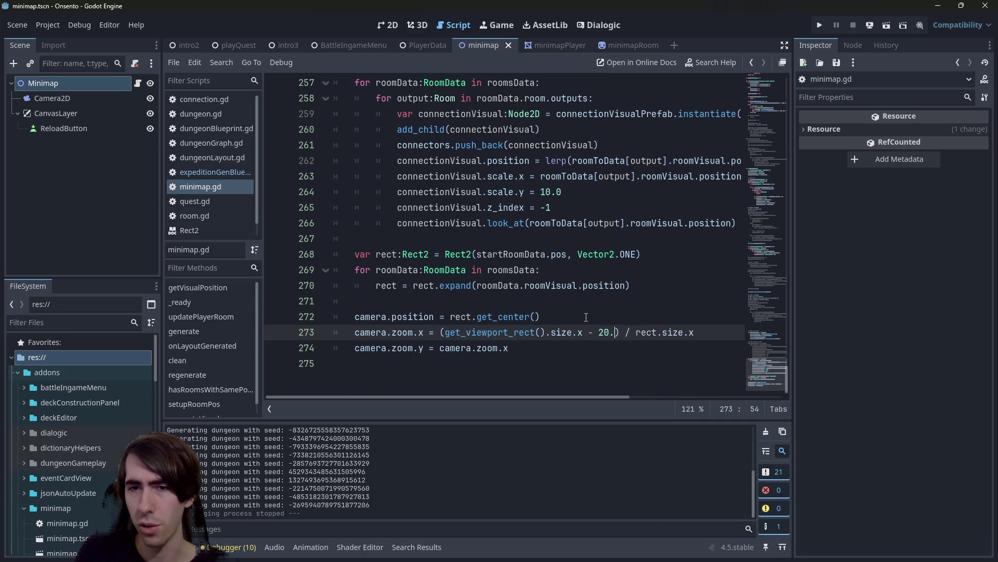
key("BackSpace")
type("0.0")
key("ctrl+s")
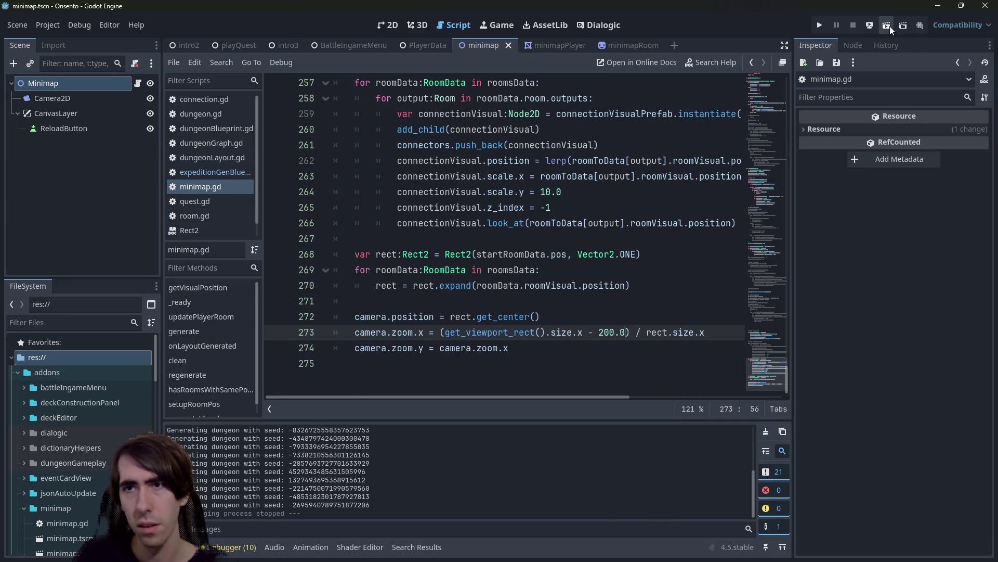
left_click(892, 26)
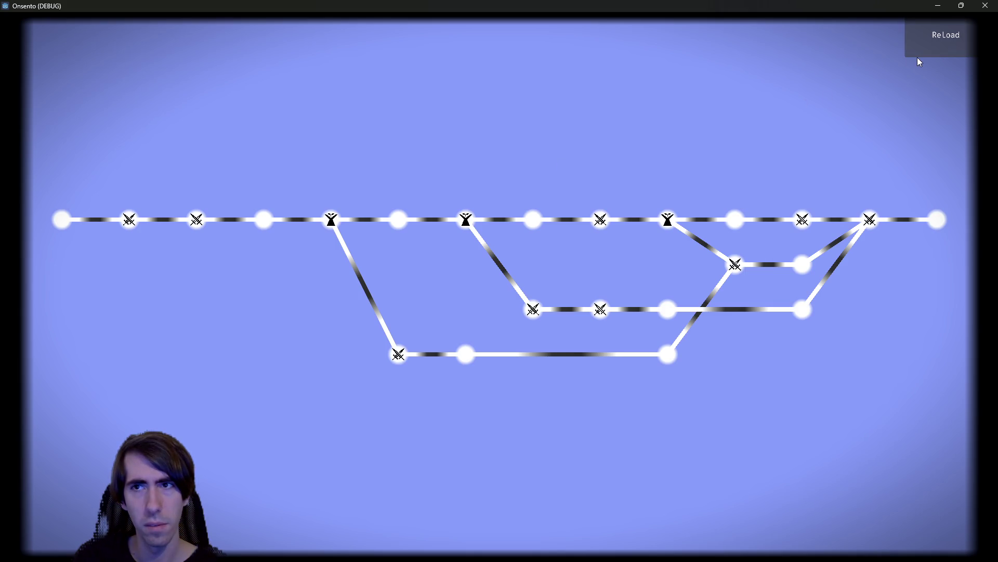
Step: Regenerate the dungeon graph about ninety times with ReLoad, checking each layout stays framed
left_click(919, 53)
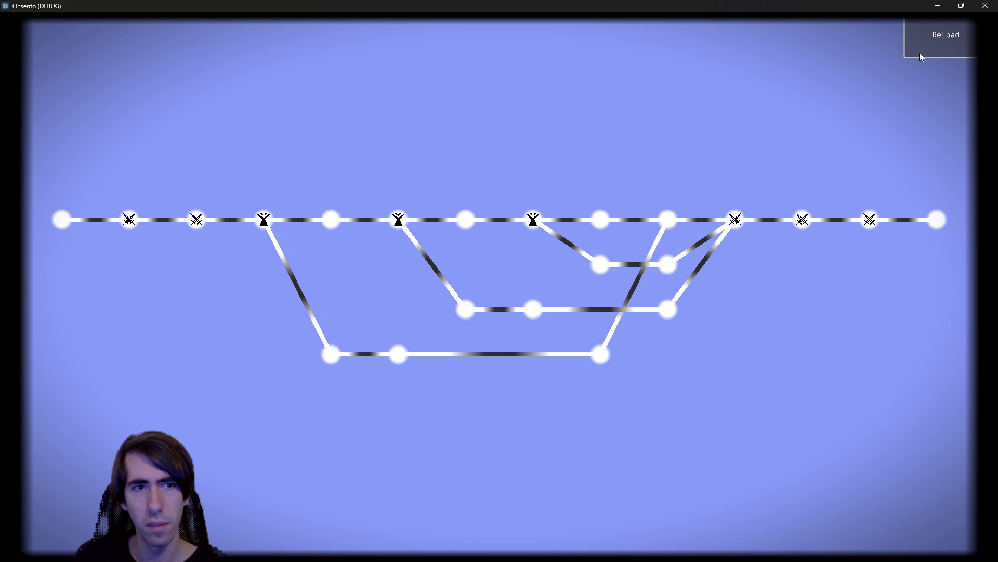
left_click(920, 53)
left_click(919, 54)
left_click(919, 52)
left_click(919, 52)
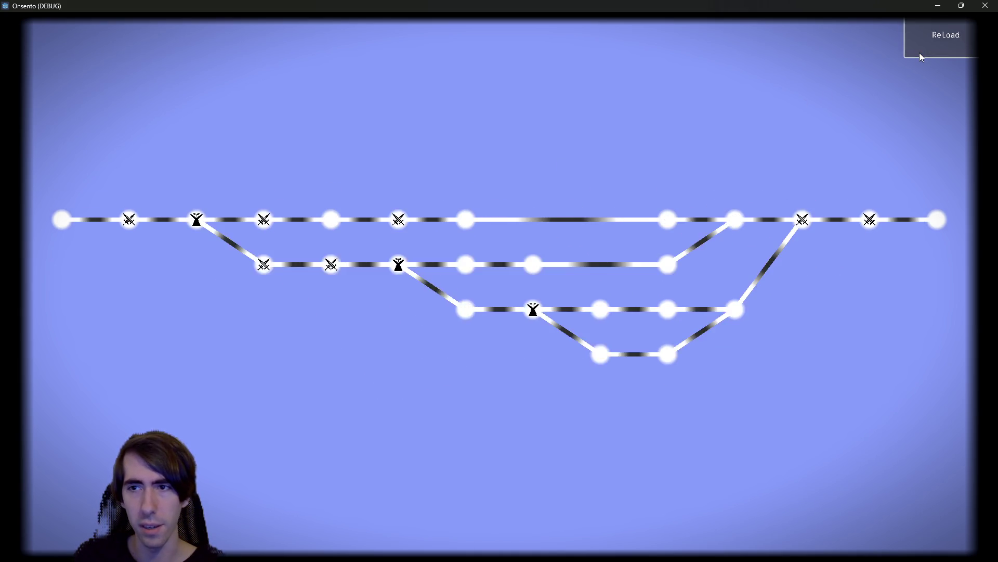
left_click(920, 52)
left_click(920, 52)
left_click(922, 52)
left_click(921, 52)
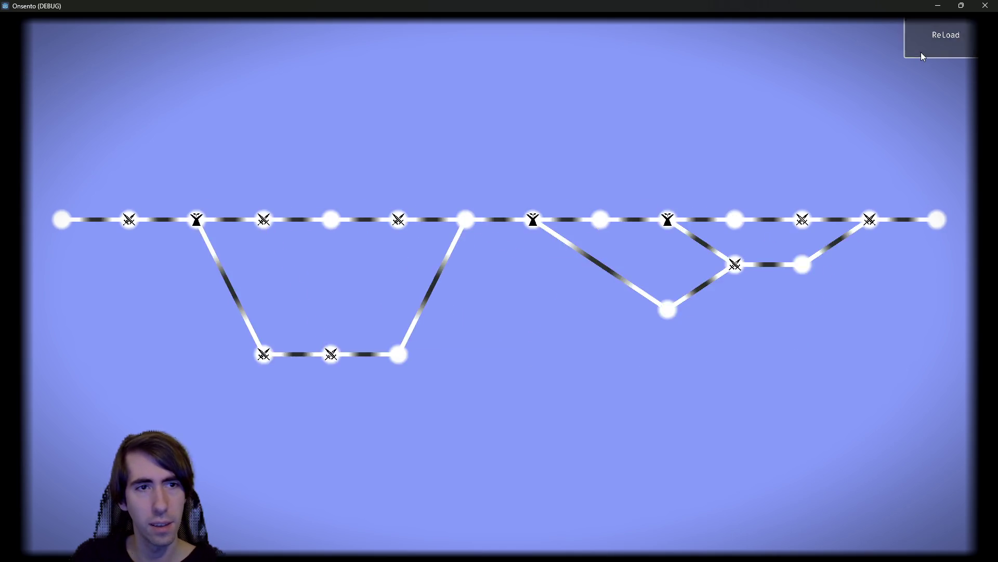
left_click(922, 52)
left_click(922, 52)
left_click(922, 52)
left_click(921, 52)
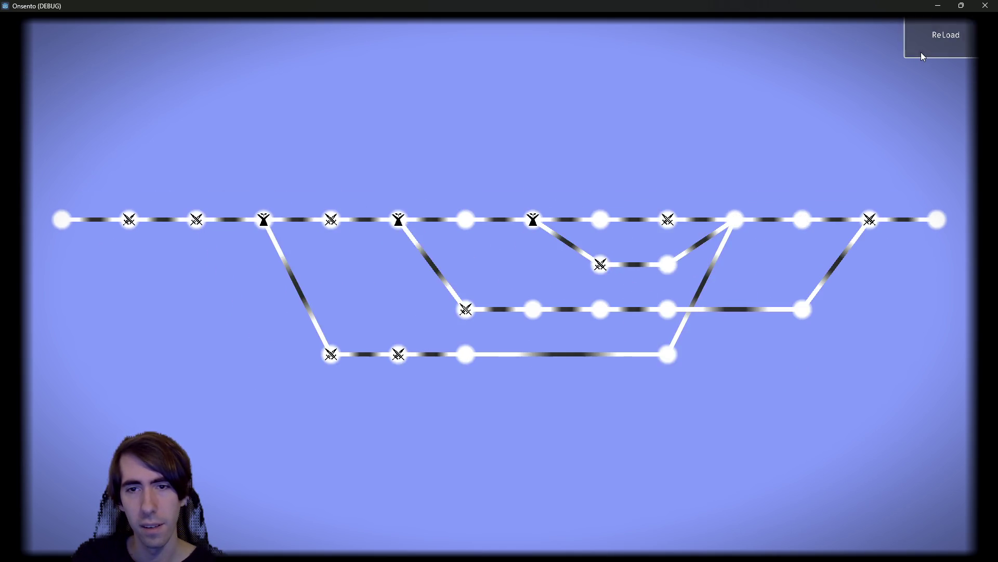
left_click(922, 52)
left_click(921, 52)
left_click(922, 52)
left_click(921, 52)
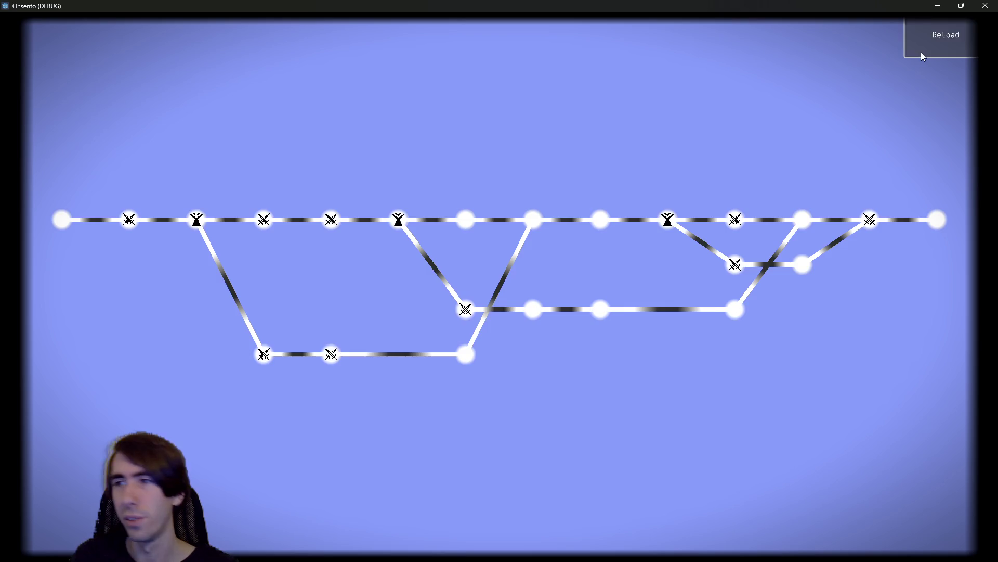
left_click(919, 54)
left_click(915, 56)
left_click(922, 55)
left_click(930, 52)
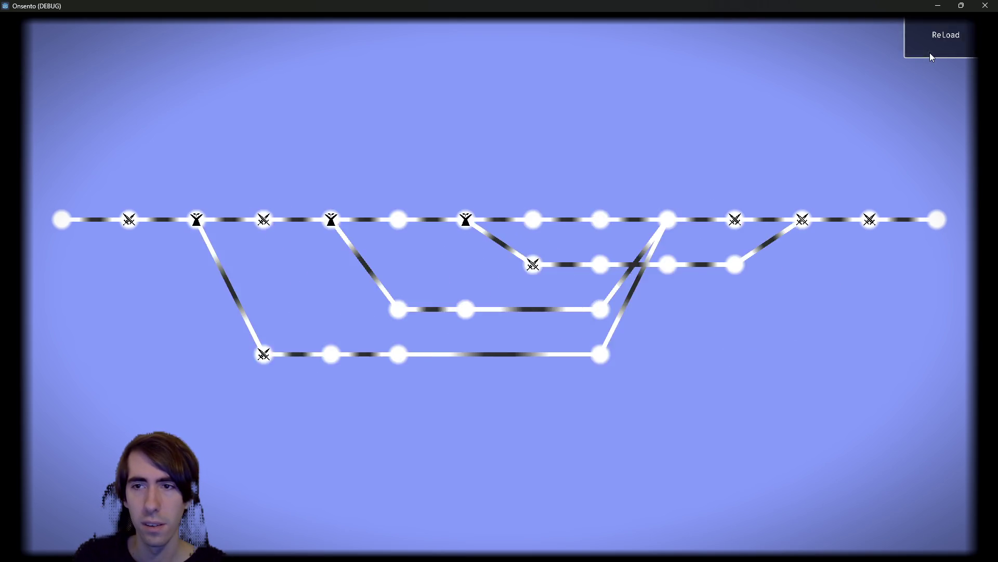
left_click(930, 51)
left_click(929, 50)
left_click(929, 50)
left_click(929, 51)
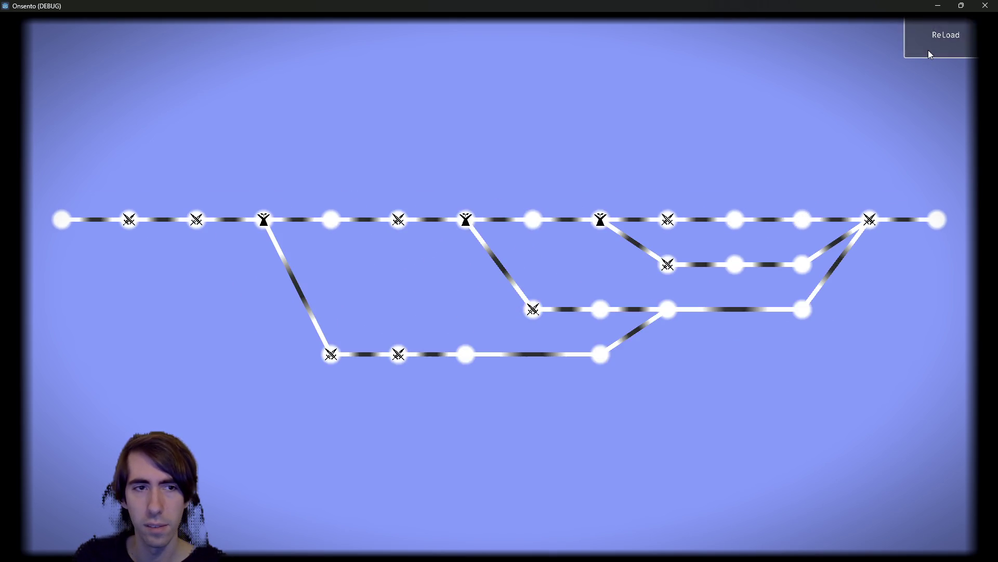
left_click(929, 51)
left_click(929, 50)
left_click(929, 50)
left_click(929, 51)
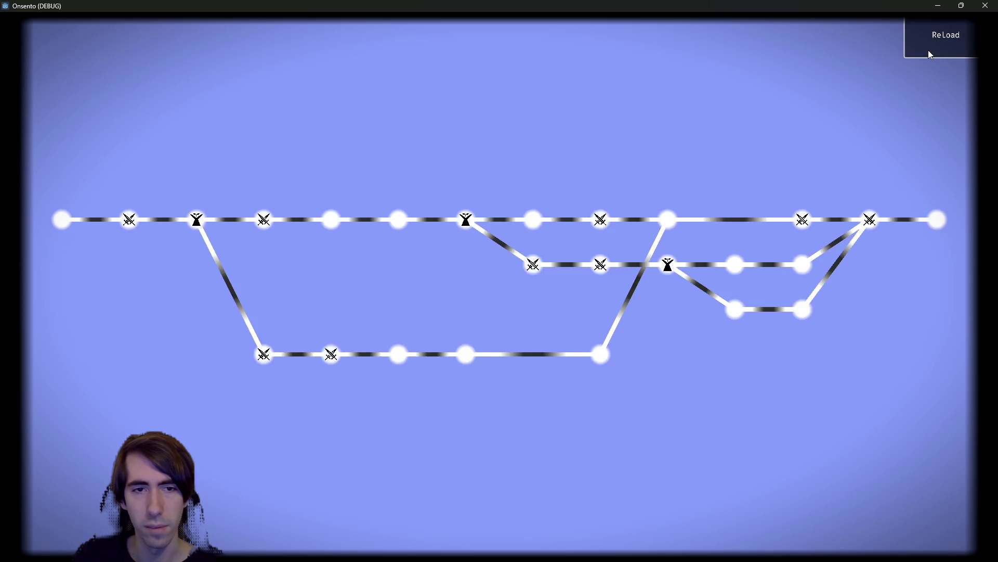
left_click(929, 51)
left_click(928, 51)
left_click(928, 51)
left_click(926, 50)
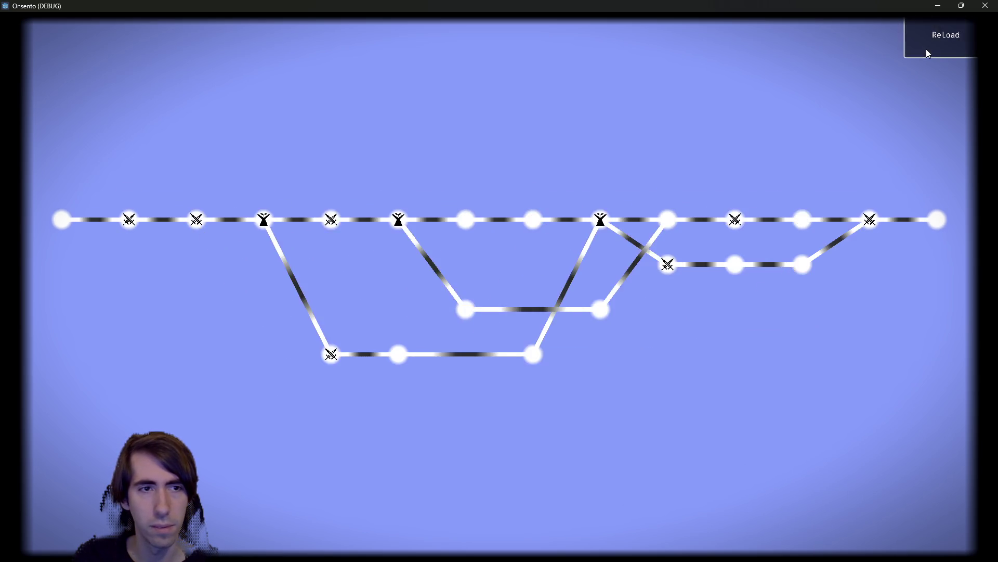
left_click(926, 50)
left_click(919, 50)
left_click(916, 52)
left_click(917, 52)
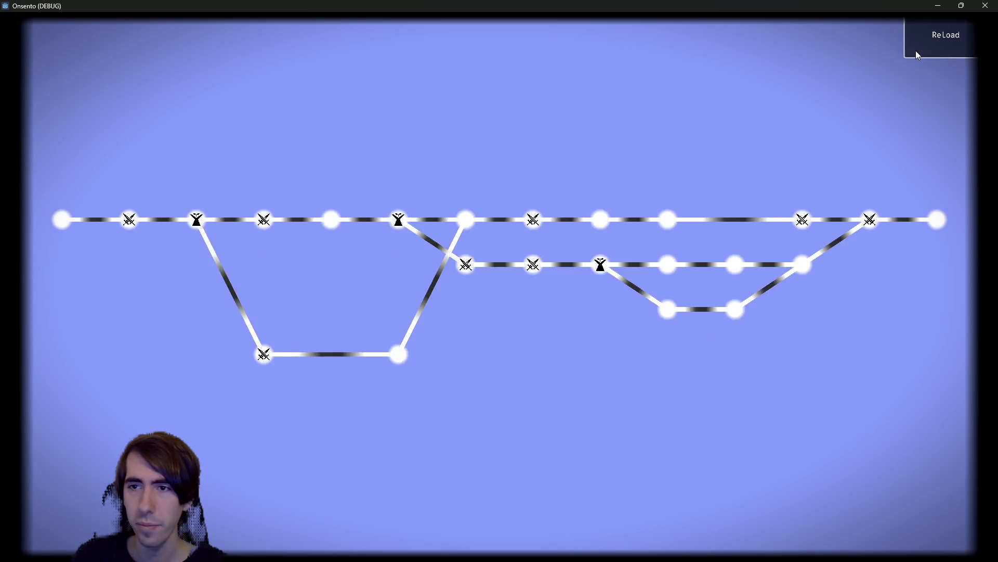
left_click(916, 53)
left_click(916, 52)
left_click(917, 52)
left_click(917, 52)
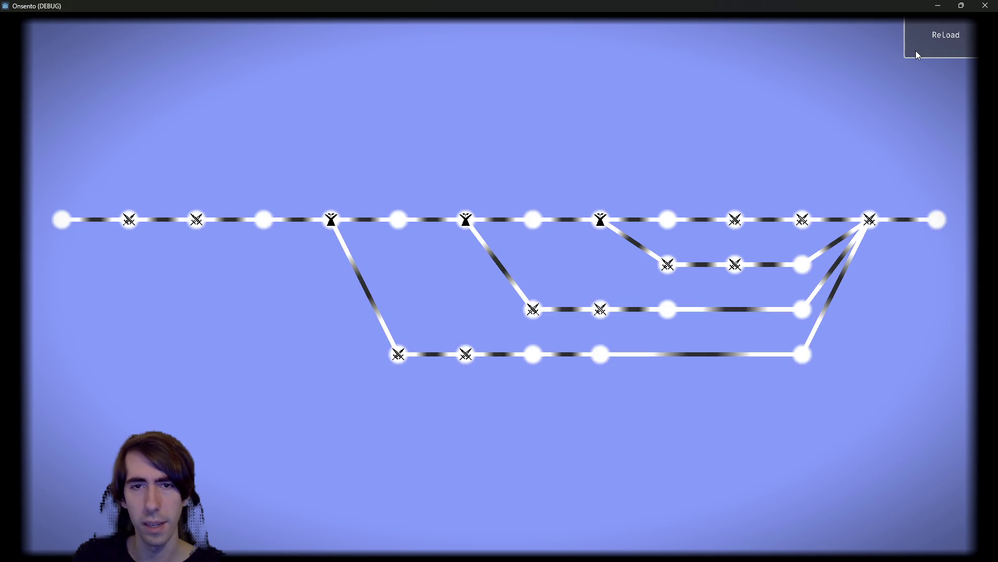
left_click(916, 52)
left_click(917, 52)
left_click(916, 51)
left_click(917, 52)
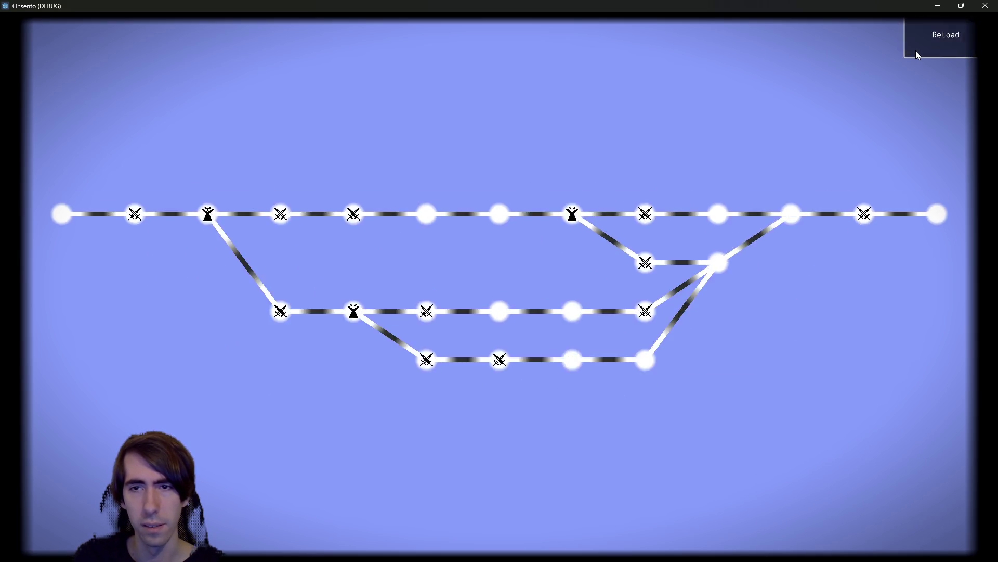
left_click(916, 51)
left_click(917, 51)
left_click(916, 52)
left_click(916, 52)
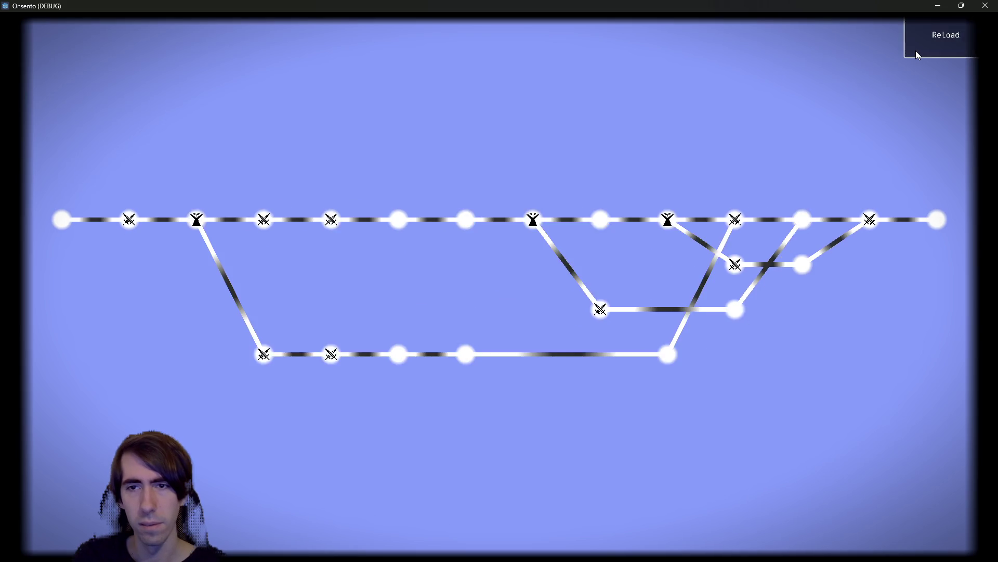
left_click(916, 52)
left_click(916, 52)
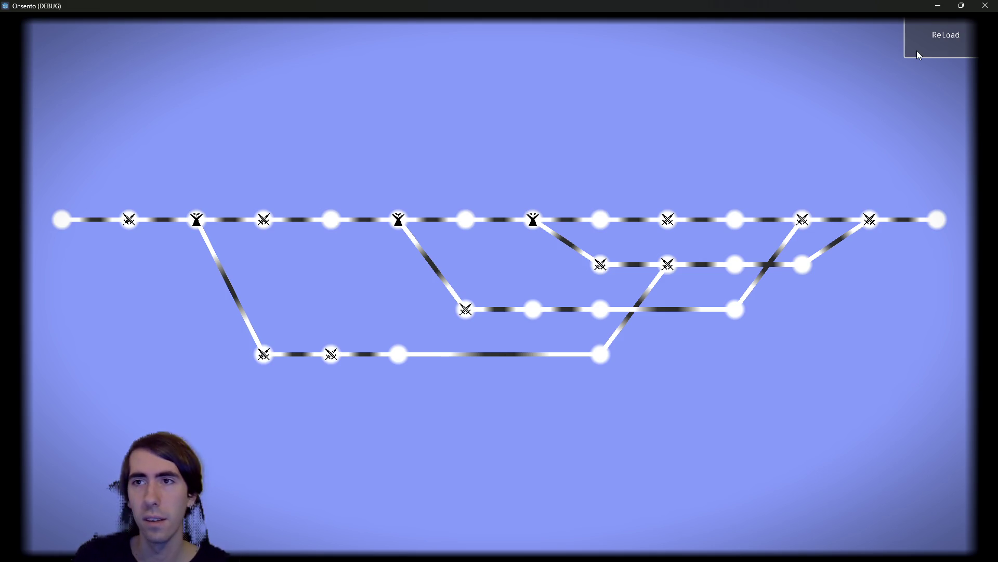
left_click(916, 51)
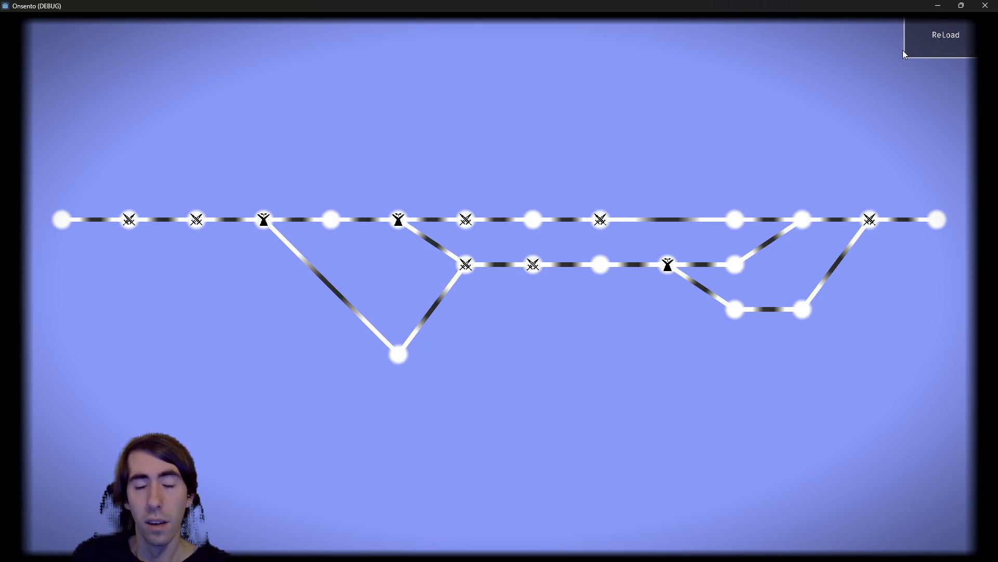
left_click(932, 50)
left_click(936, 38)
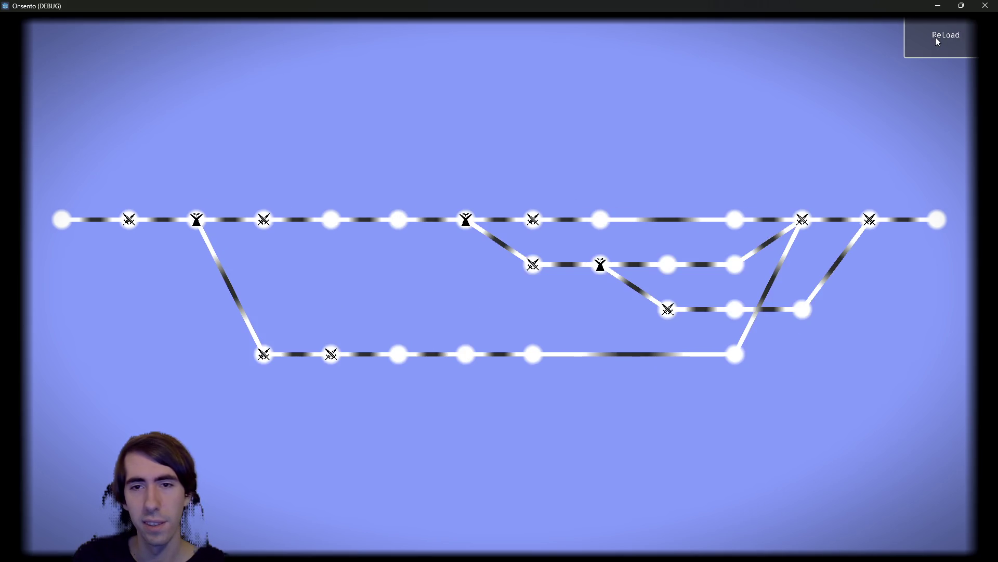
left_click(936, 37)
left_click(936, 37)
left_click(936, 38)
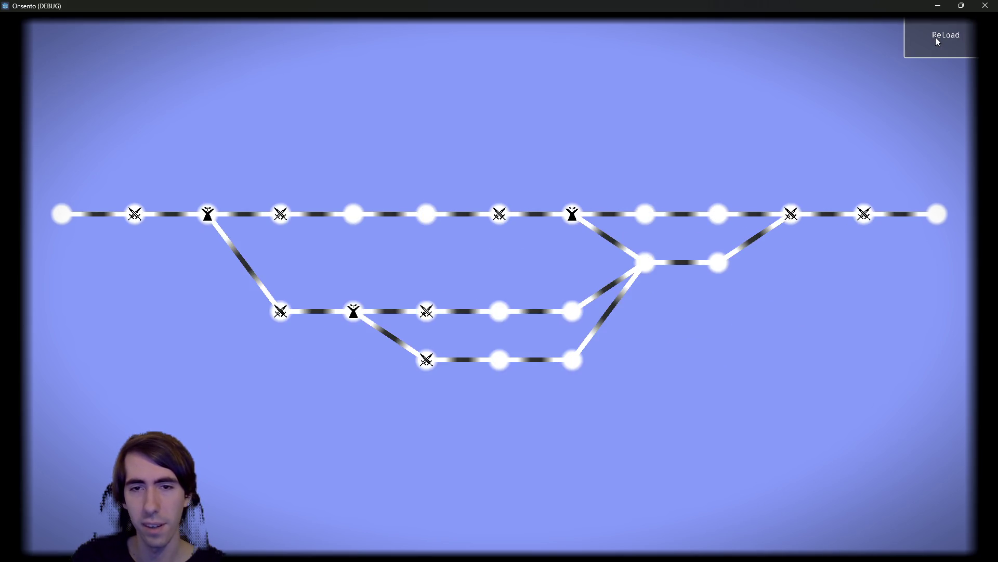
left_click(936, 37)
left_click(936, 37)
left_click(936, 38)
left_click(936, 37)
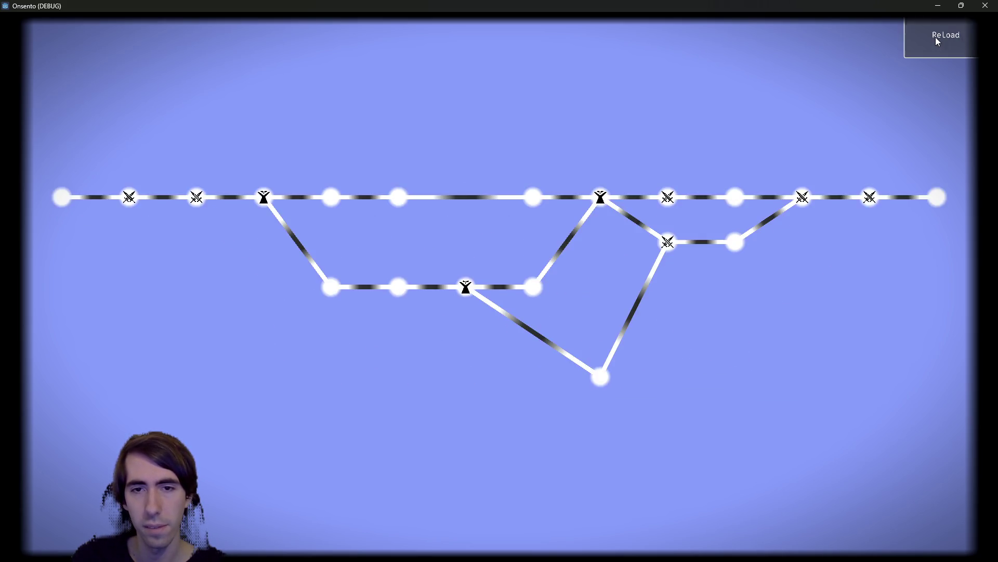
left_click(936, 38)
left_click(936, 38)
left_click(936, 37)
left_click(936, 37)
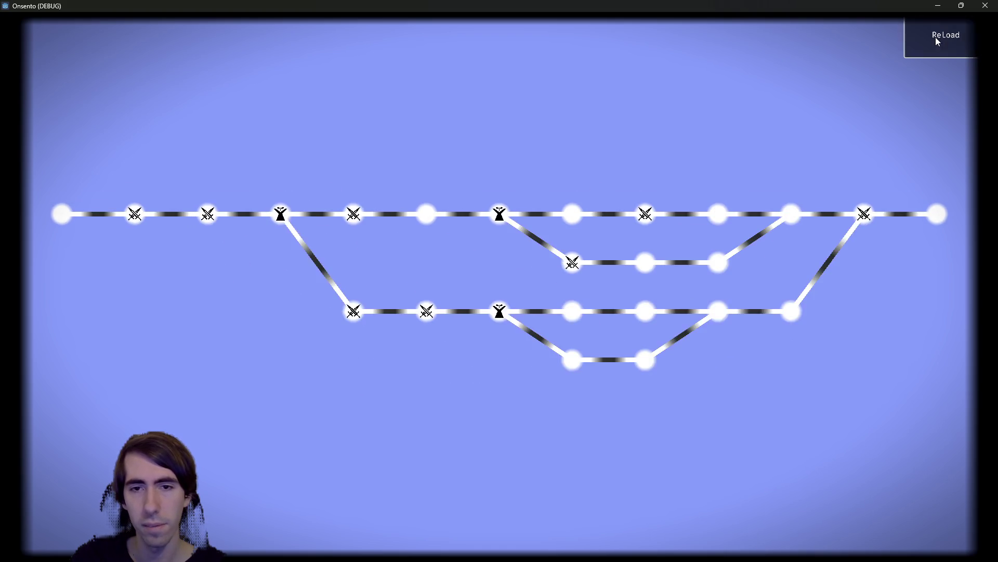
left_click(936, 38)
left_click(936, 37)
left_click(936, 38)
left_click(936, 38)
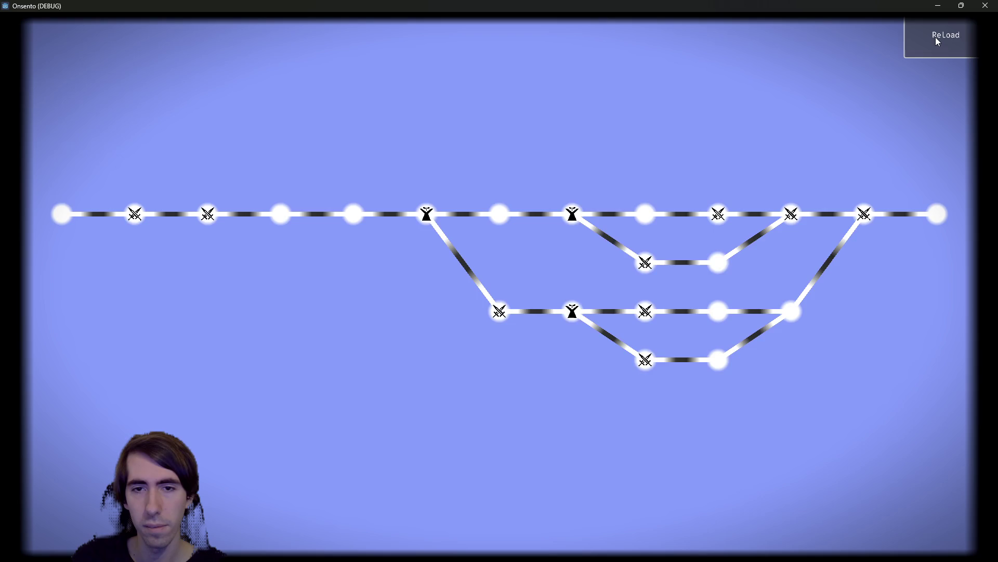
left_click(936, 37)
left_click(936, 38)
left_click(936, 37)
left_click(936, 38)
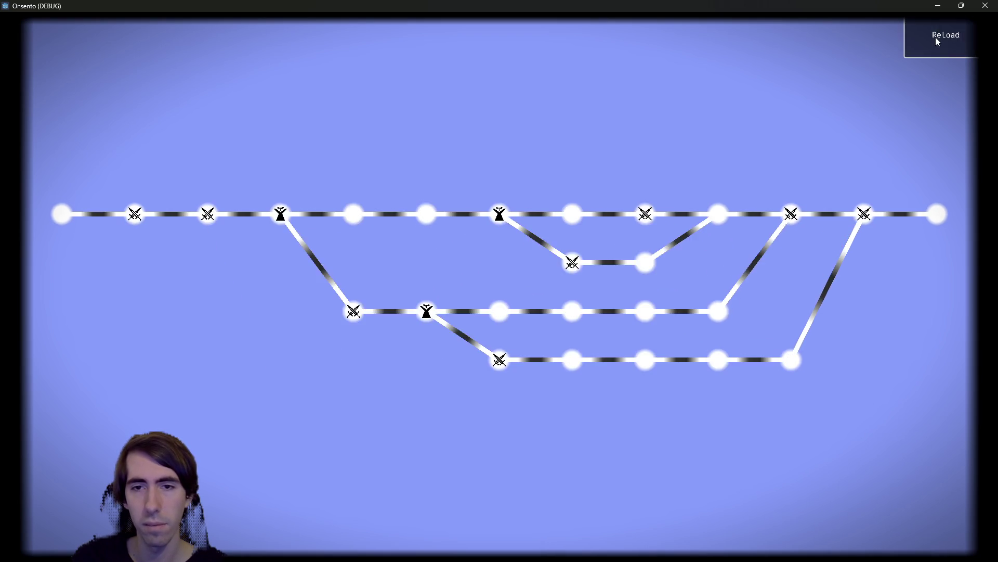
left_click(936, 37)
left_click(936, 37)
left_click(936, 38)
left_click(936, 38)
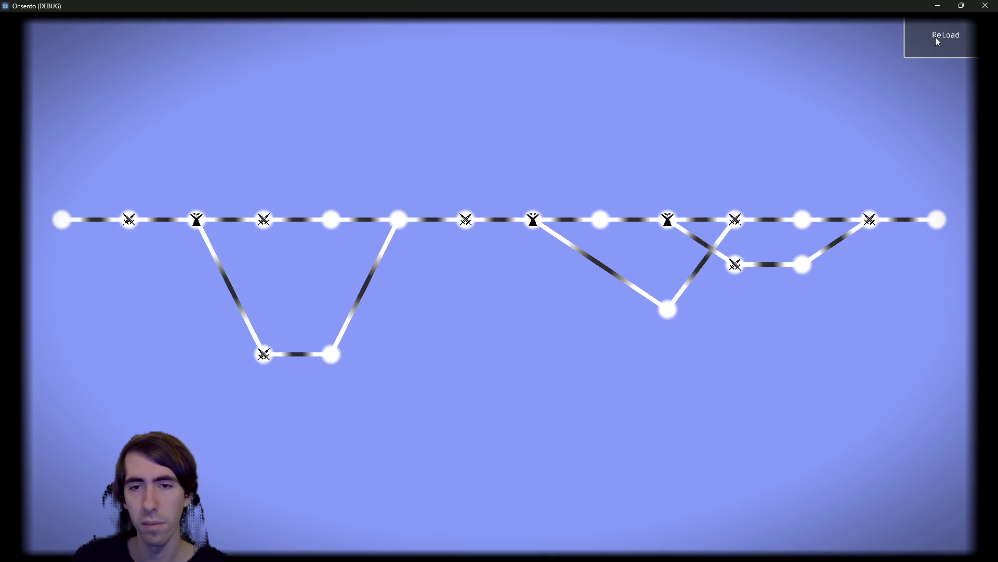
left_click(936, 38)
left_click(936, 37)
left_click(936, 38)
left_click(936, 37)
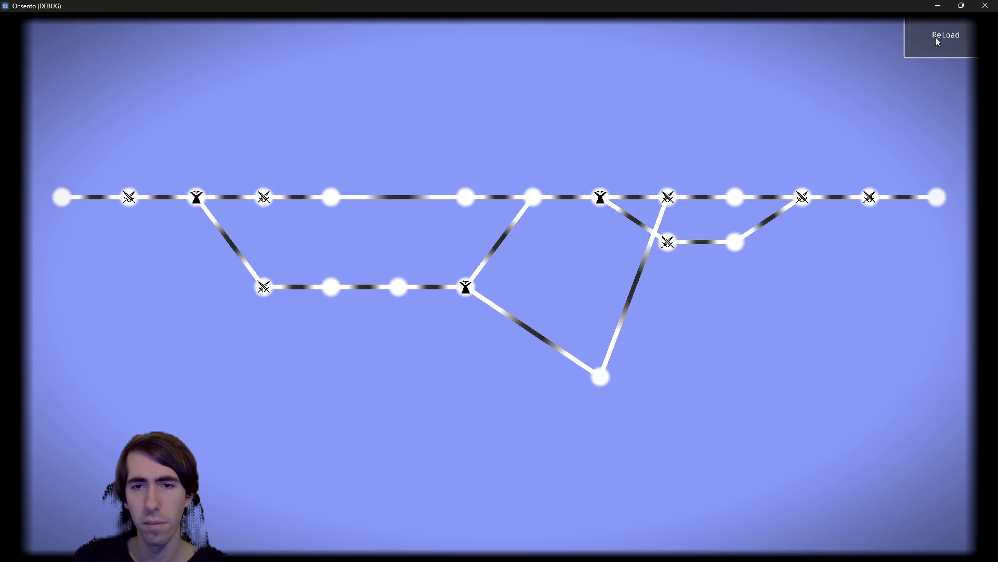
left_click(936, 38)
left_click(936, 38)
left_click(936, 38)
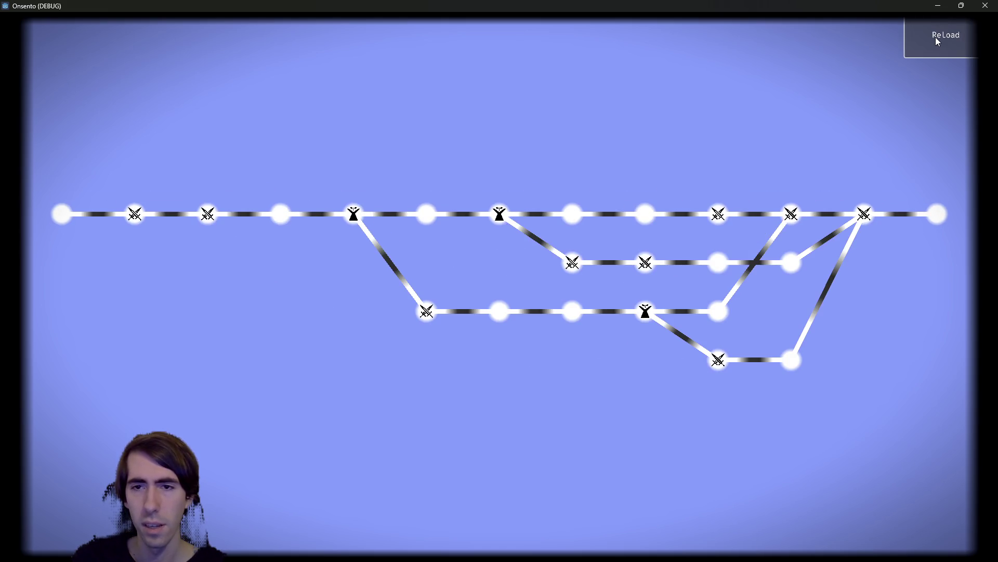
left_click(936, 37)
left_click(936, 37)
left_click(936, 37)
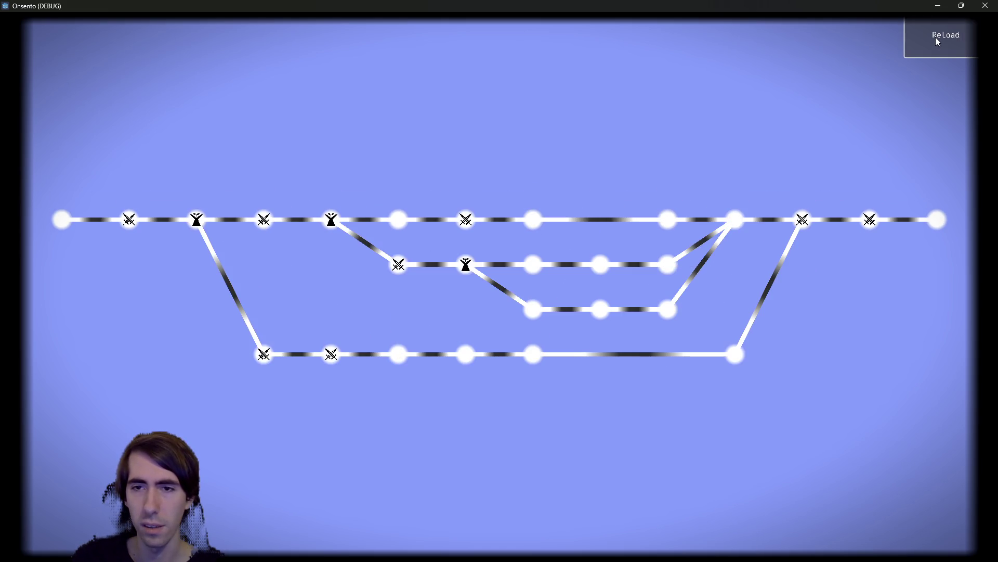
left_click(935, 37)
left_click(934, 40)
left_click(934, 40)
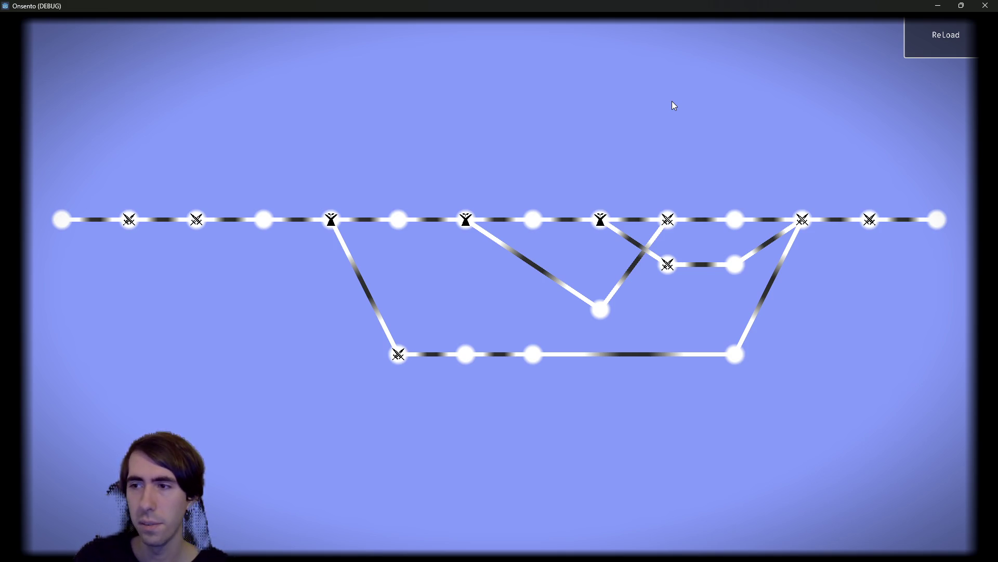
Step: Hit ReLoad about thirty times for fresh dungeon layouts, then close the Onsento window
left_click(916, 52)
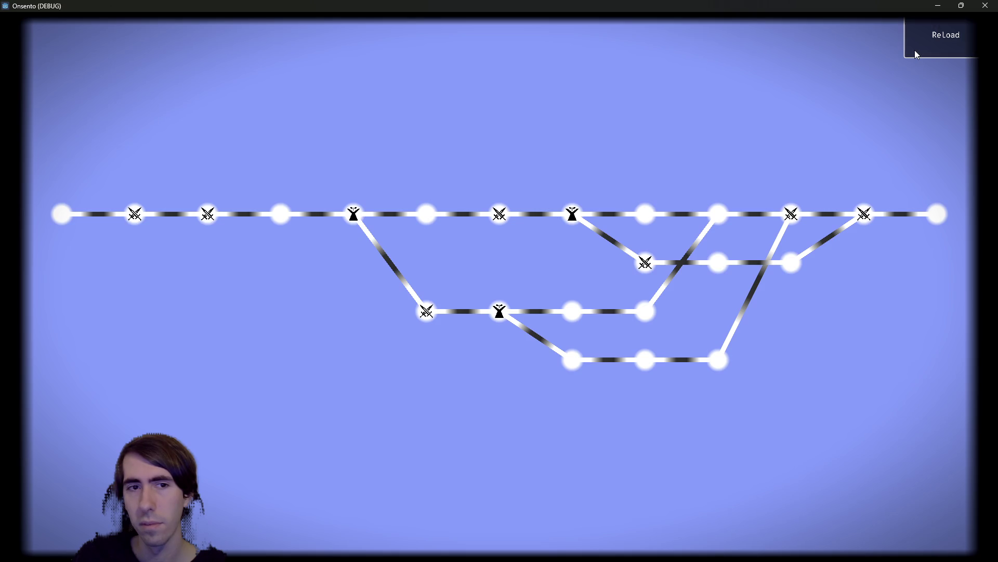
left_click(916, 50)
left_click(915, 50)
left_click(915, 51)
left_click(915, 51)
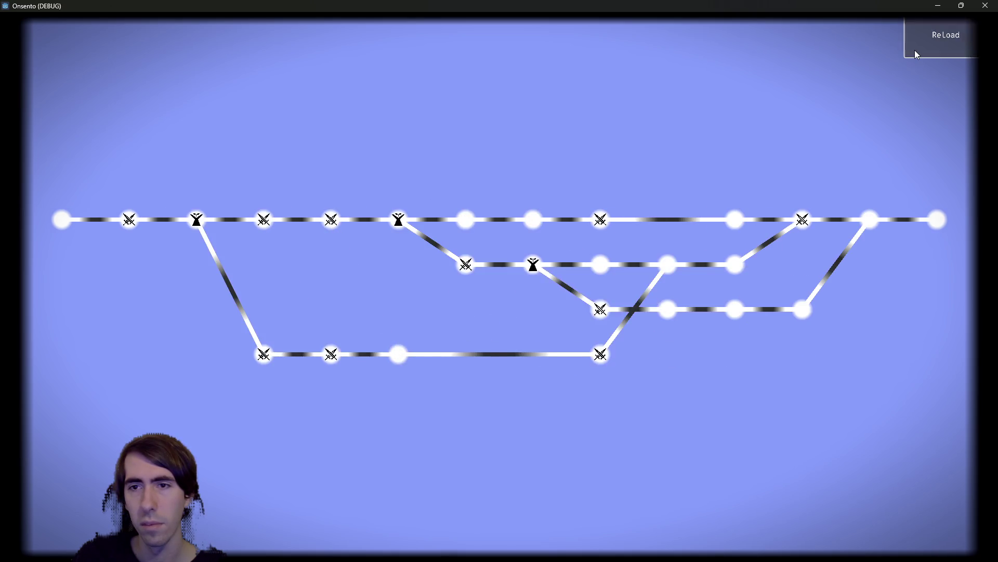
left_click(915, 51)
left_click(915, 51)
left_click(915, 51)
left_click(915, 51)
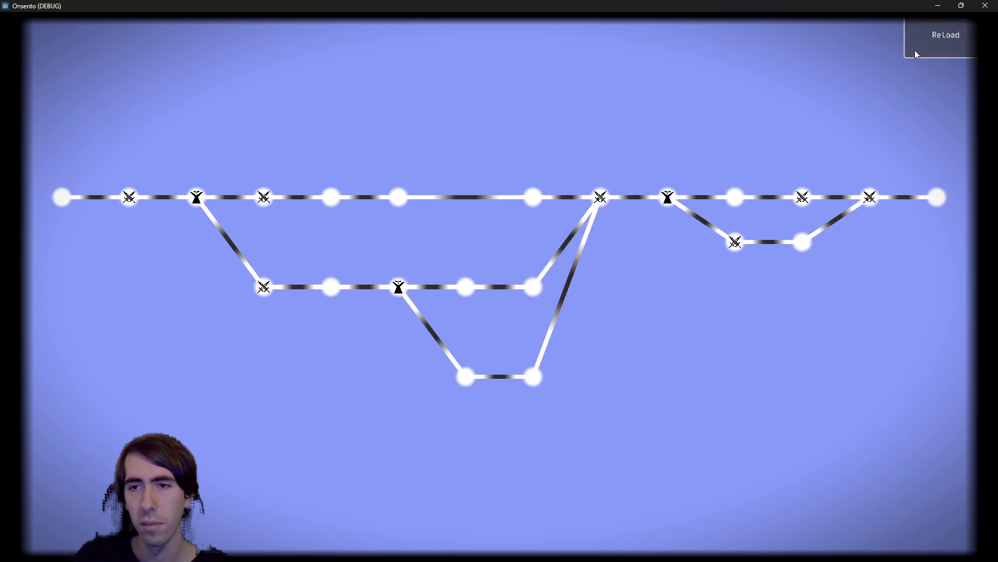
left_click(915, 50)
left_click(915, 51)
left_click(916, 50)
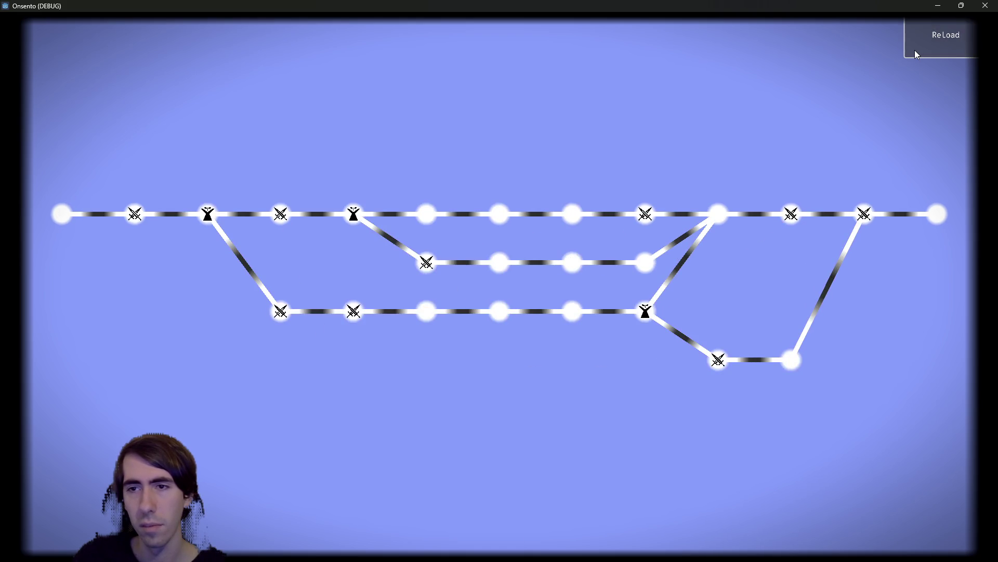
left_click(916, 50)
left_click(915, 50)
left_click(915, 51)
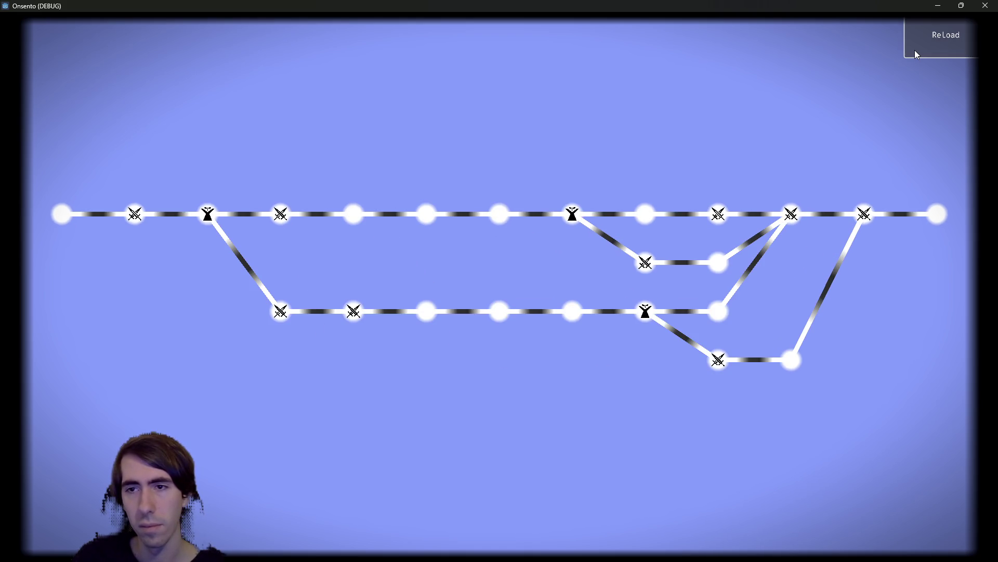
left_click(915, 50)
left_click(916, 50)
left_click(913, 50)
left_click(913, 50)
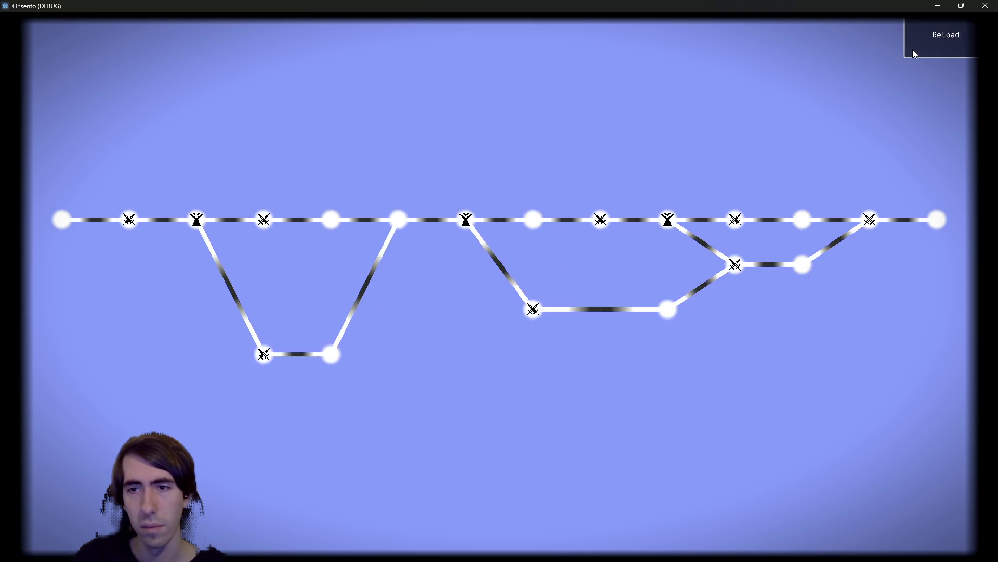
left_click(912, 49)
left_click(913, 50)
left_click(912, 50)
left_click(912, 50)
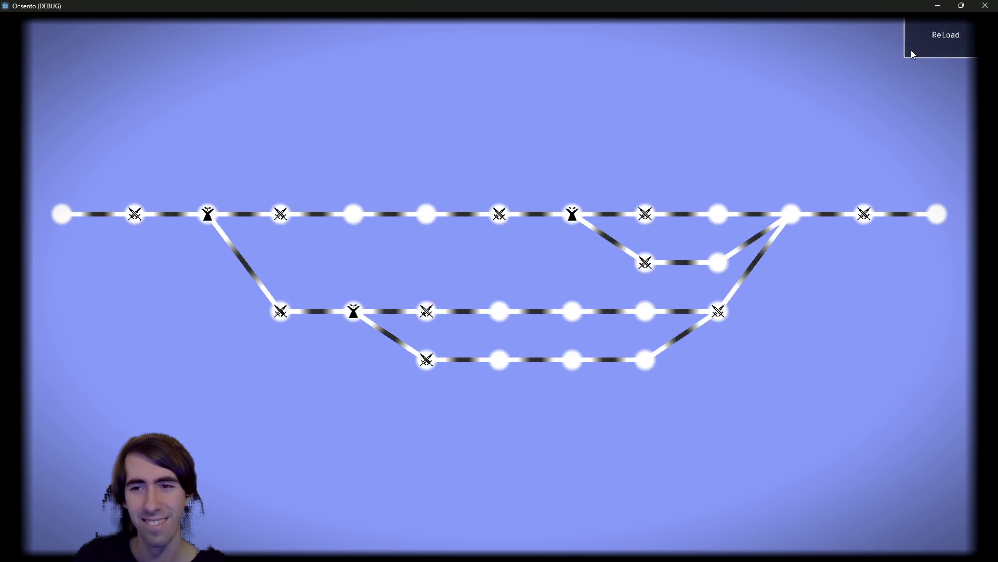
left_click(911, 51)
left_click(911, 50)
left_click(912, 50)
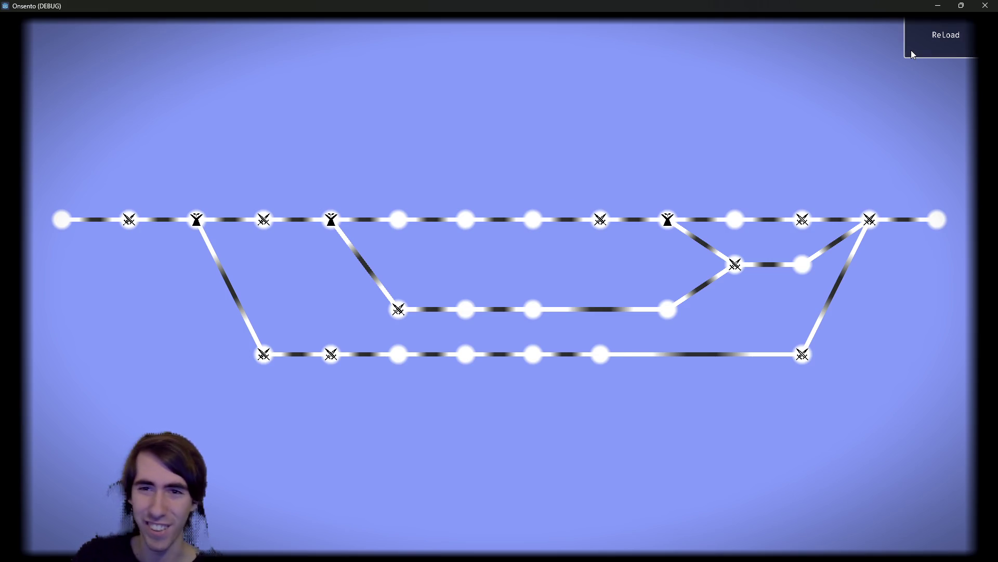
left_click(911, 50)
left_click(911, 50)
left_click(911, 50)
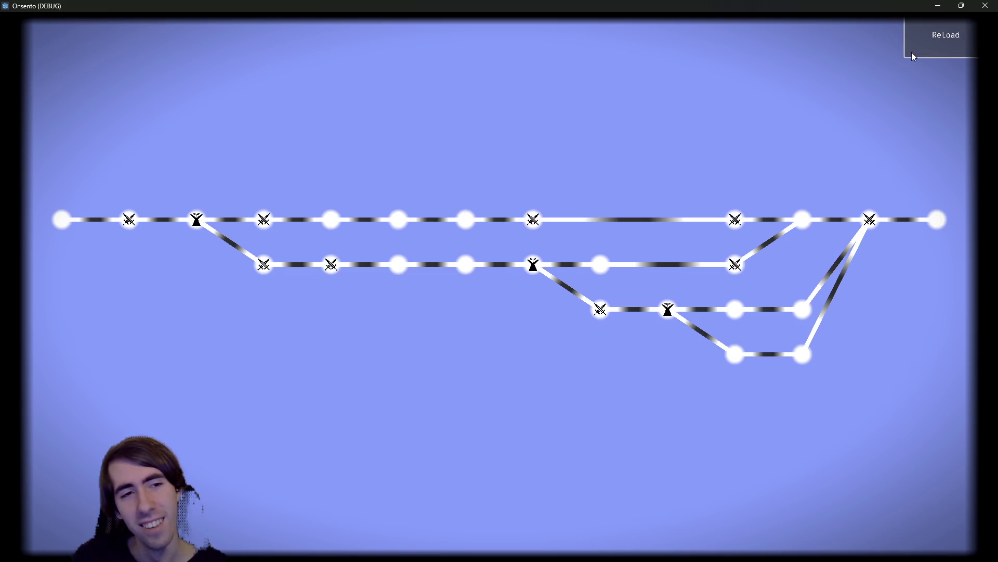
left_click(912, 52)
left_click(979, 5)
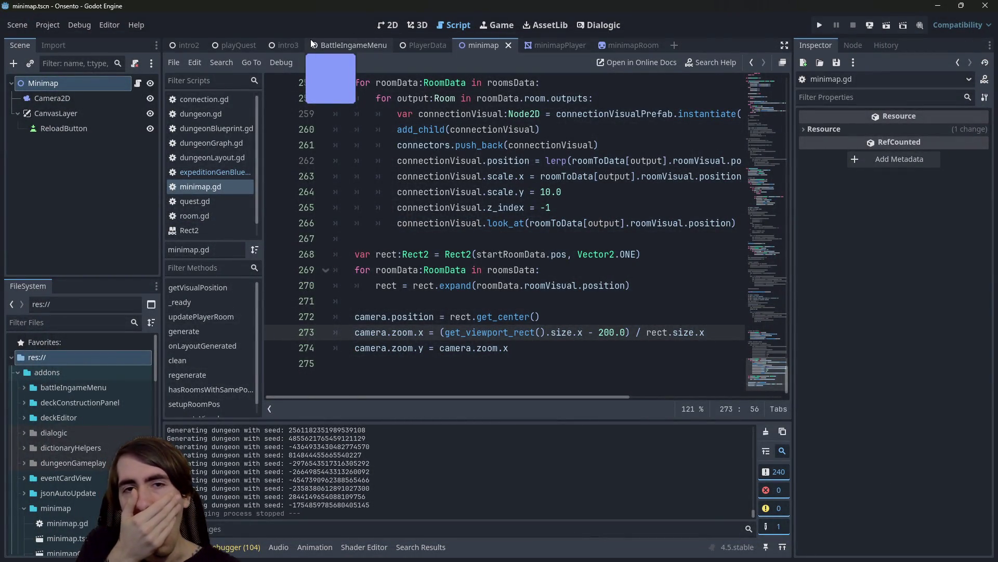
Step: Switch to the playQuest scene and run it as the current scene
mouse_move(312, 44)
left_mouse_down()
mouse_move(385, 46)
mouse_move(213, 45)
left_mouse_up()
left_click(884, 27)
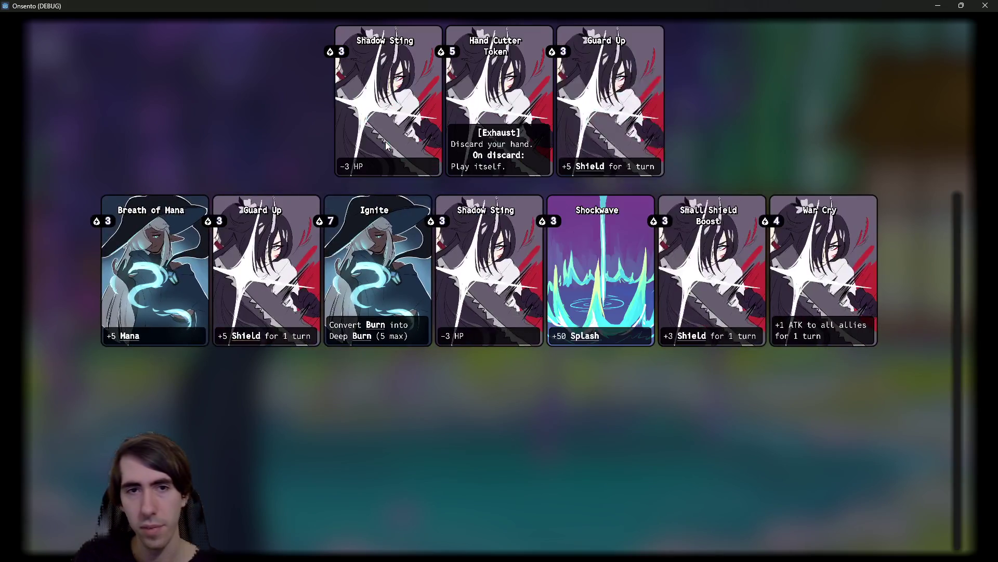
Step: Add Shadow Sting to the deck, view the minimap, then switch to Chrome's search results
left_click(386, 141)
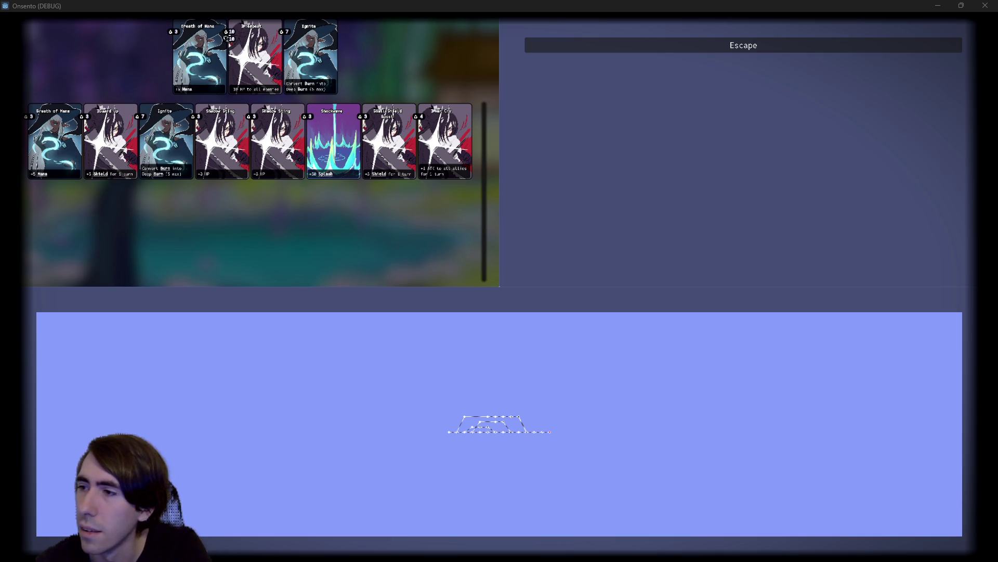
key("alt+Tab")
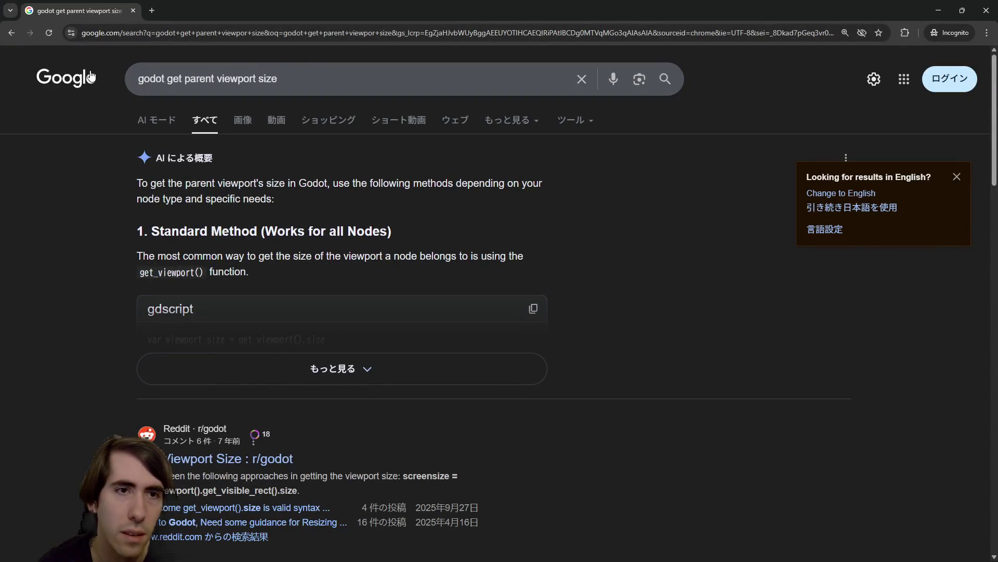
Step: Expand and read the AI overview for 'godot get parent viewport size'
left_click(319, 368)
left_click_drag(327, 342, 239, 342)
scroll(307, 325, "down", 4)
scroll(310, 311, "up", 4)
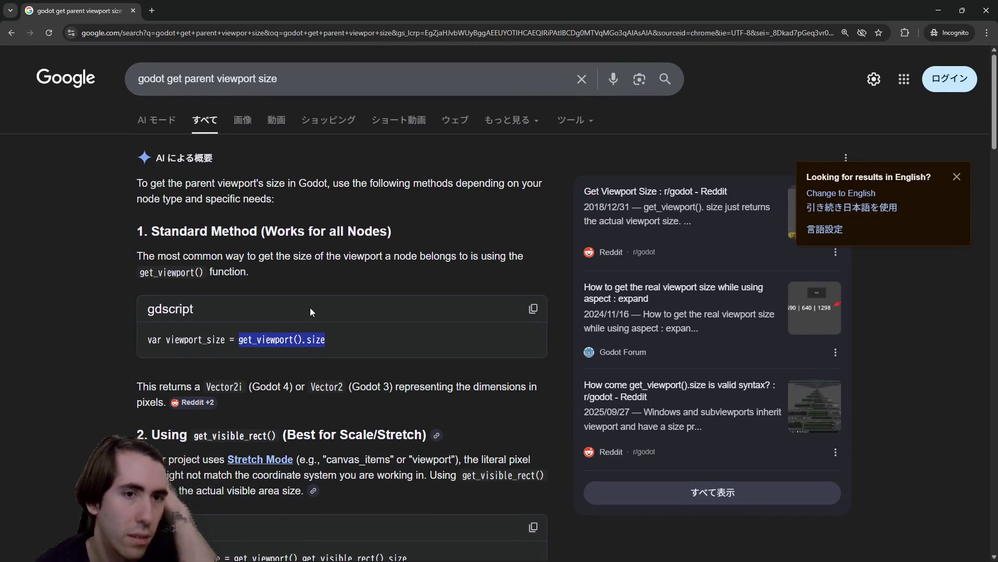
left_click(227, 266)
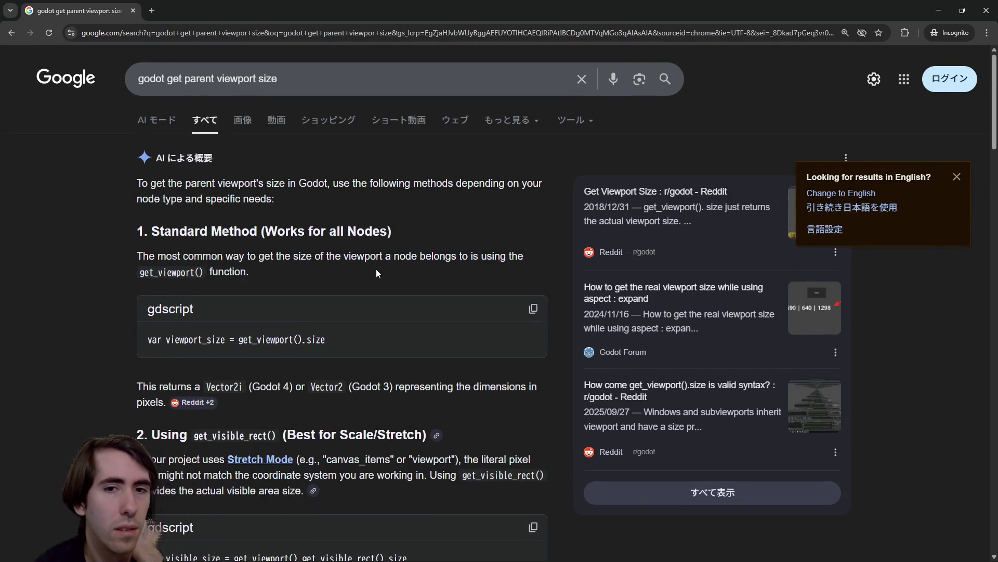
scroll(382, 264, "down", 2)
scroll(383, 267, "down", 1)
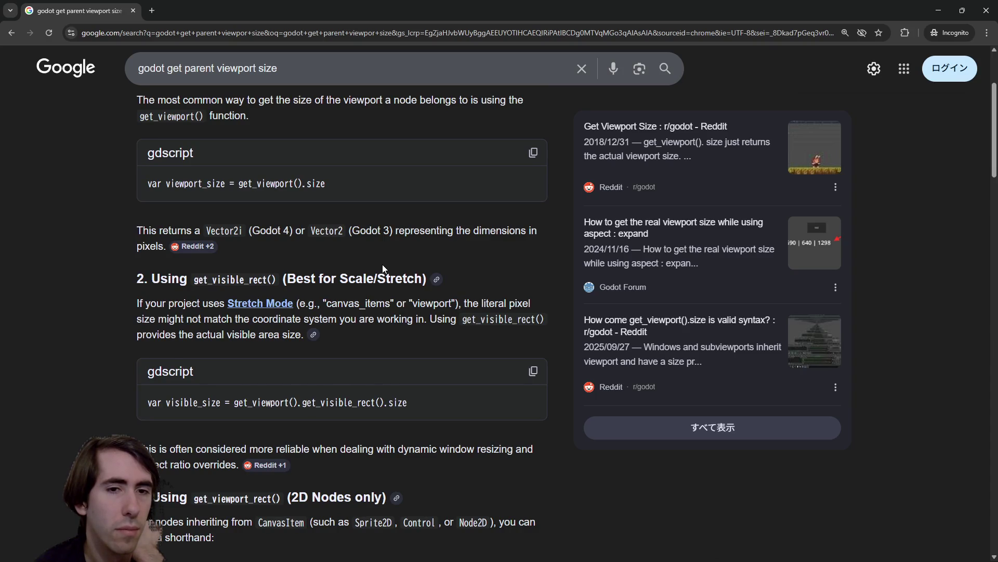
scroll(382, 264, "down", 3)
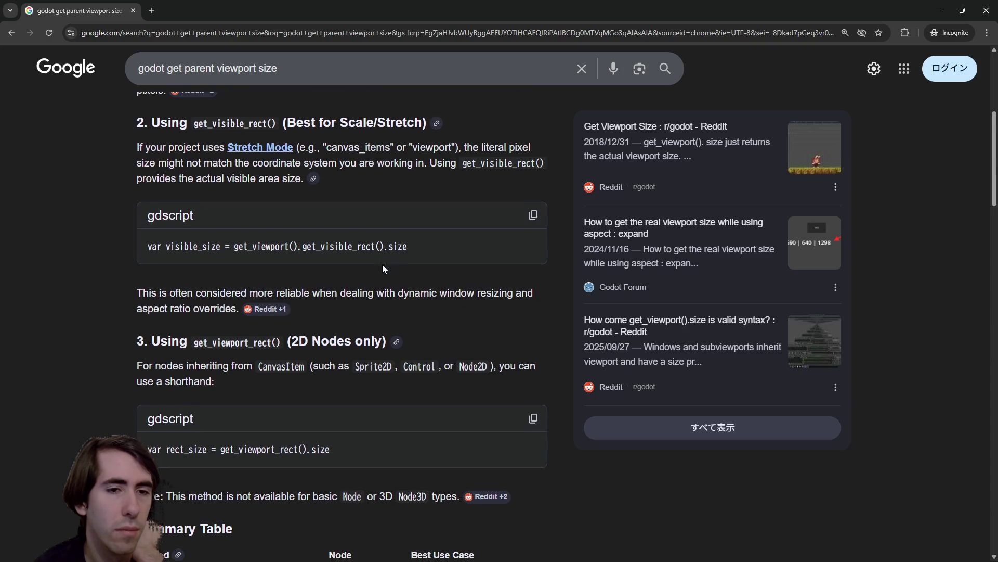
scroll(383, 264, "down", 4)
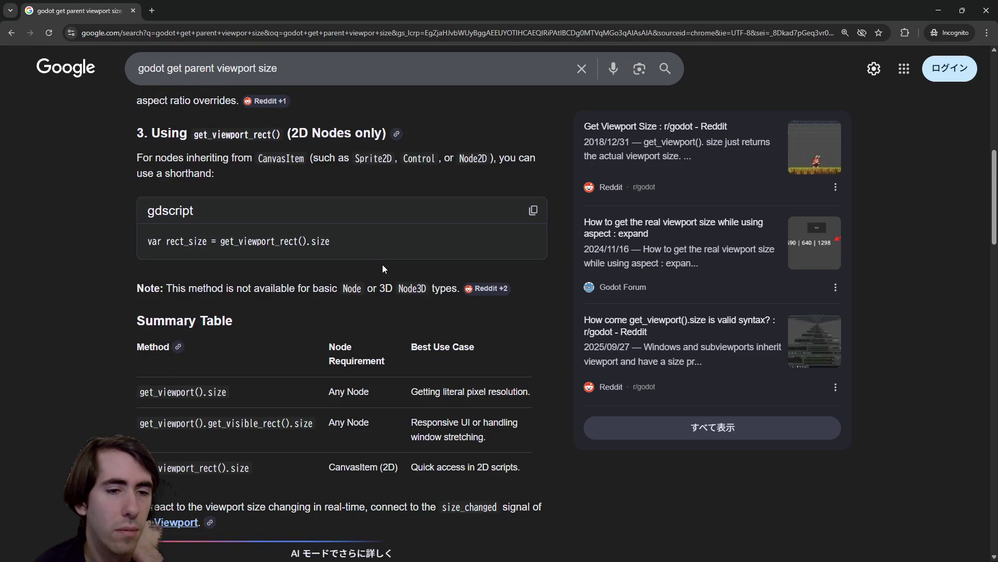
scroll(382, 268, "up", 10)
Step: Add 'or subviewport' to the query, search again and expand the AI overview
left_click(225, 63)
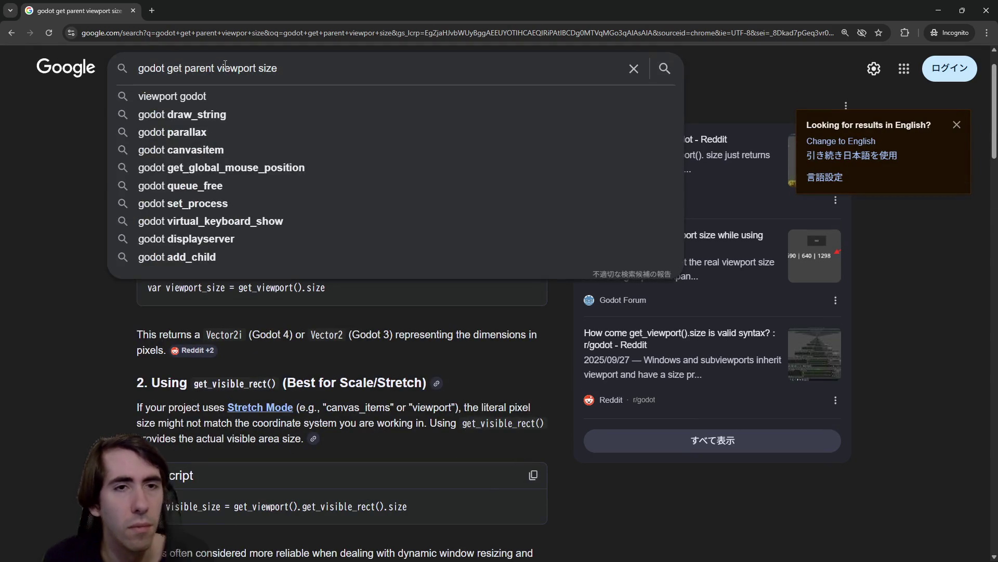
type("or subviewpo")
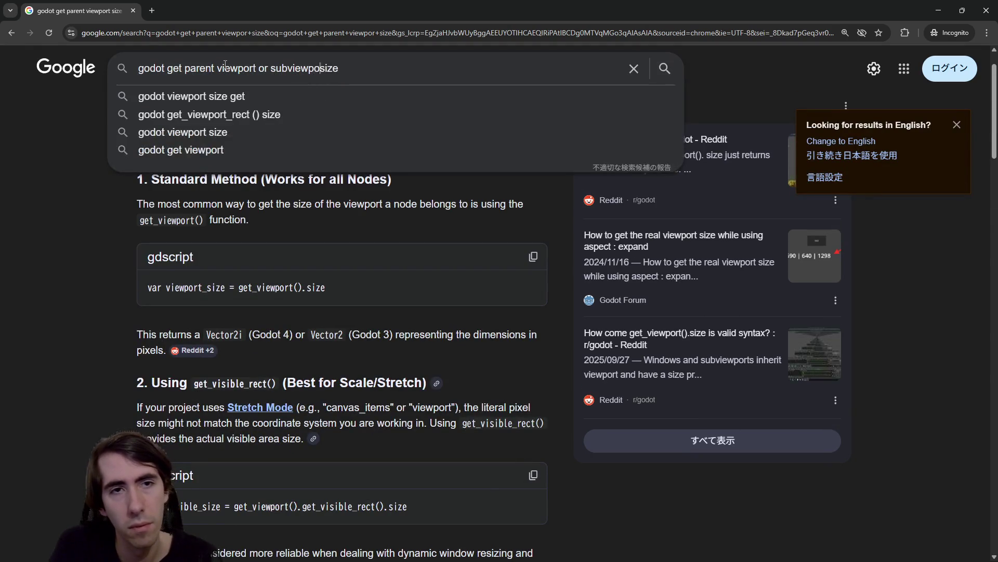
type("rt")
key("Return")
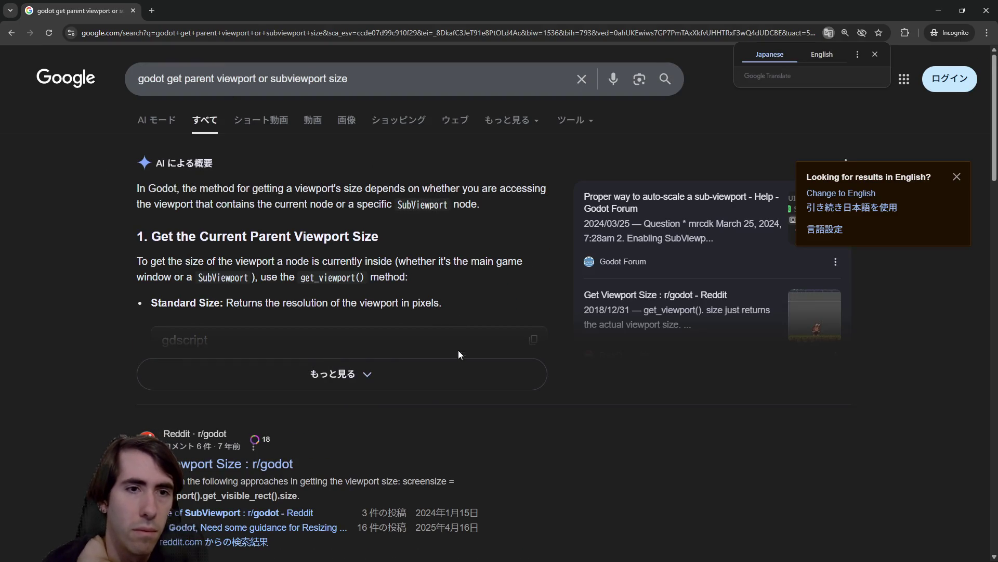
left_click(458, 358)
scroll(457, 357, "down", 2)
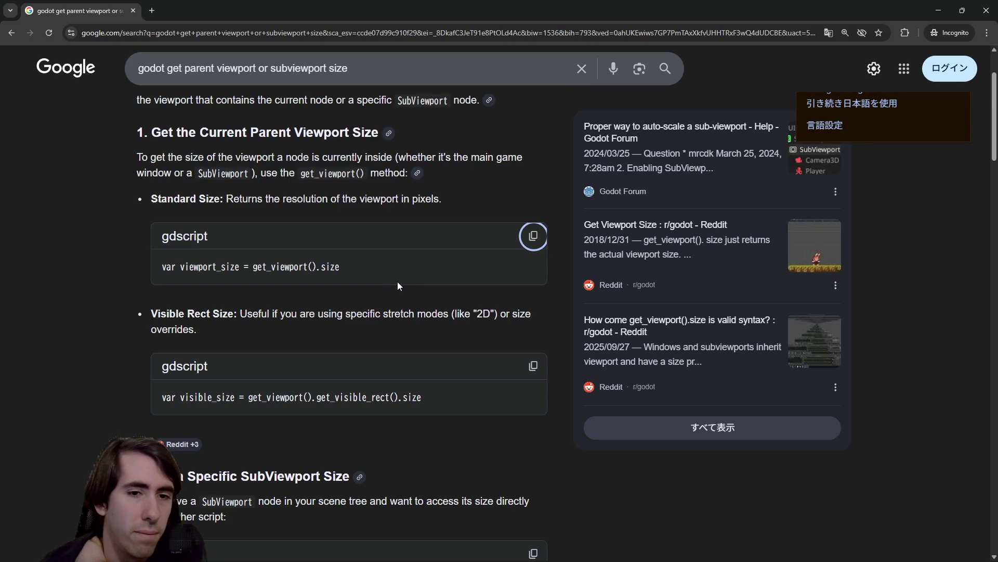
Step: Read the new answer, highlighting the sentence about the current viewport
left_click_drag(151, 314, 269, 313)
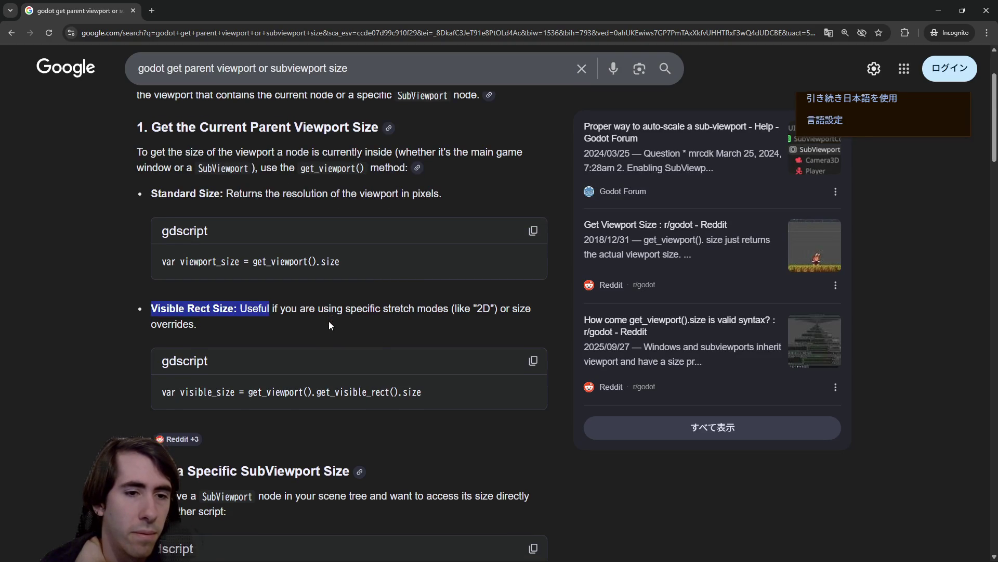
scroll(328, 321, "down", 3)
scroll(290, 229, "up", 3)
left_click_drag(275, 199, 444, 199)
left_click(363, 207)
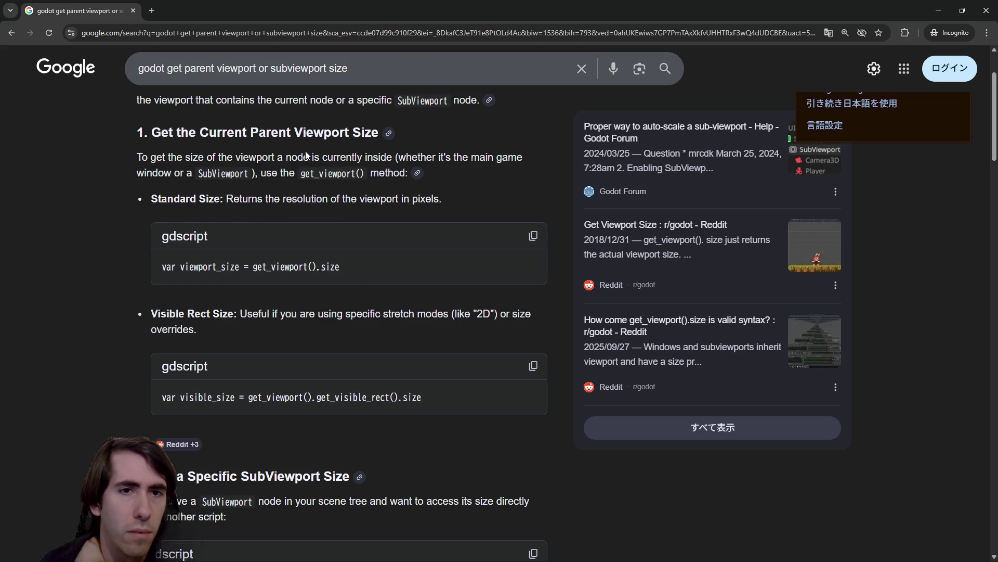
left_click_drag(301, 154, 354, 157)
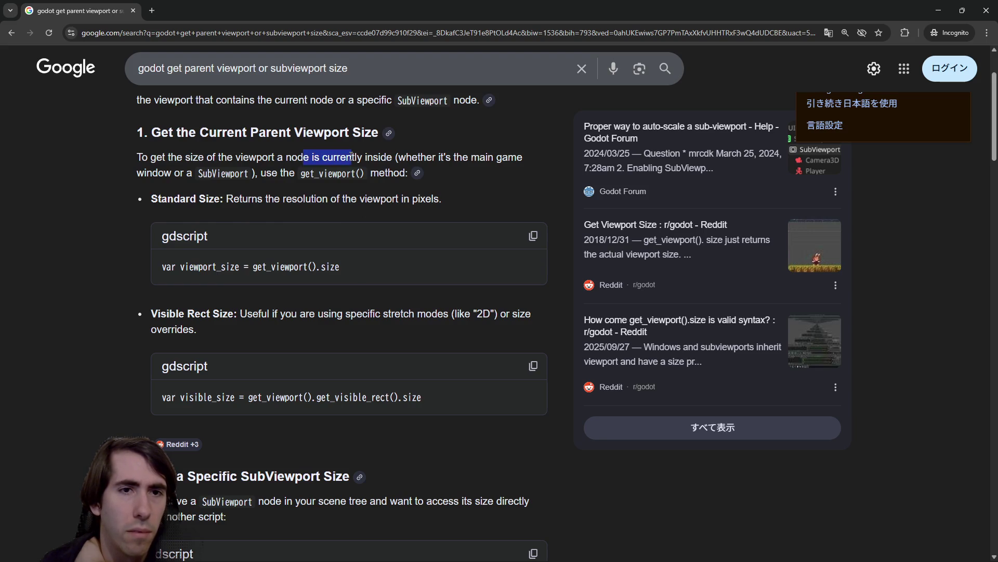
left_click(354, 157)
left_click_drag(248, 157, 336, 158)
left_click(335, 157)
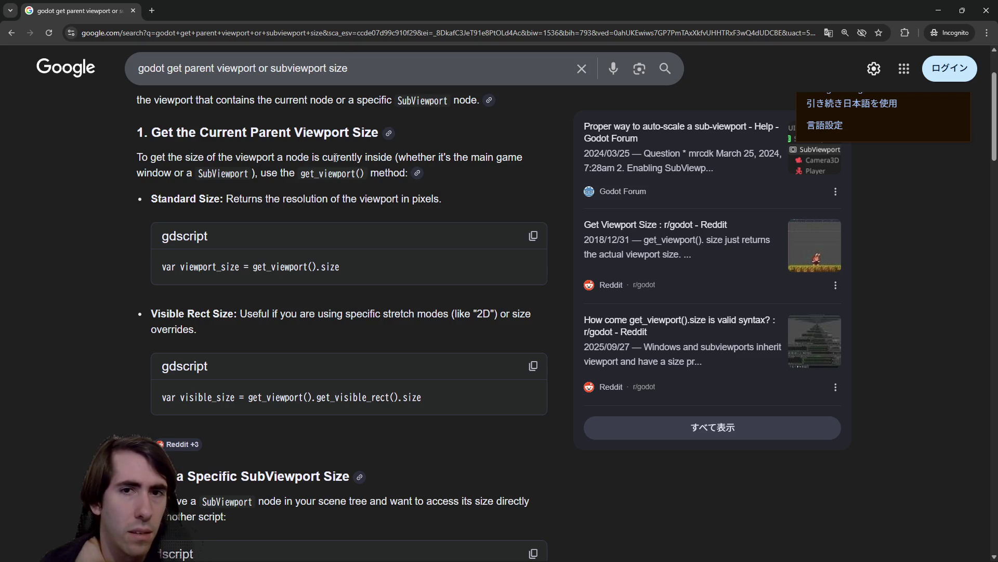
scroll(307, 181, "down", 8)
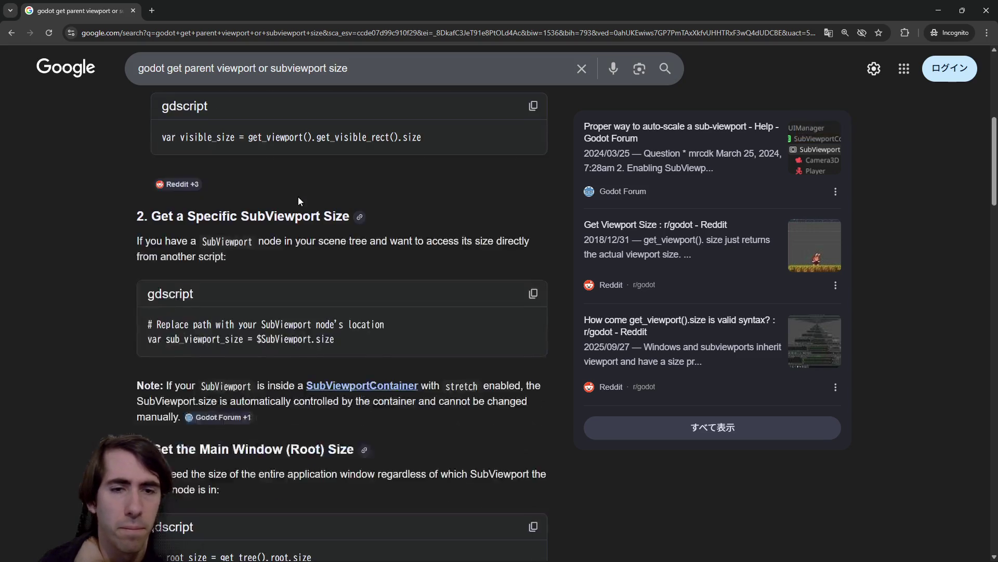
mouse_move(484, 5)
left_mouse_down()
mouse_move(495, 43)
mouse_move(466, 5)
left_mouse_up()
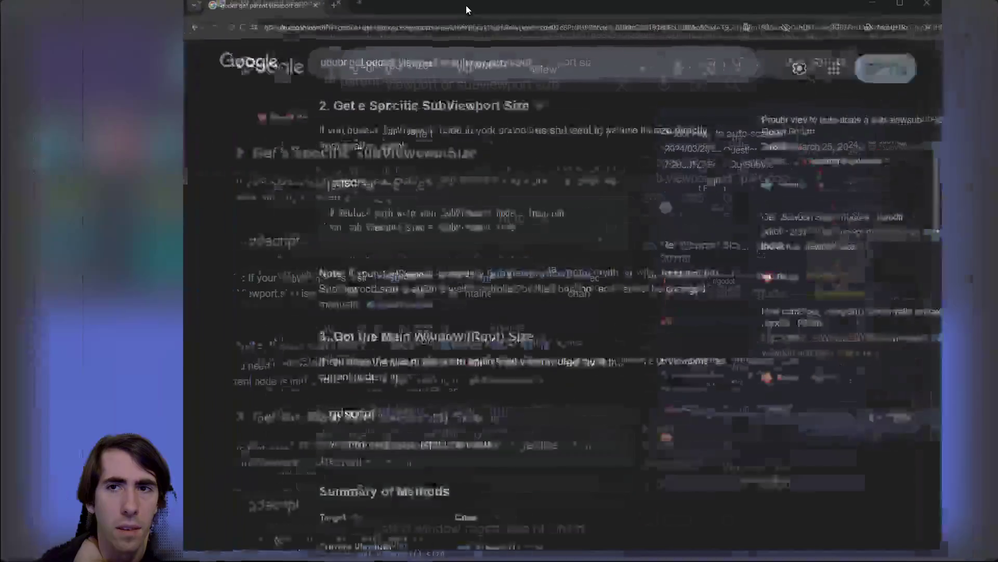
Step: Search 'godot get render resolution of camera', expand the answer, and return to the game
mouse_move(365, 75)
left_mouse_down()
mouse_move(177, 72)
mouse_move(184, 69)
left_mouse_up()
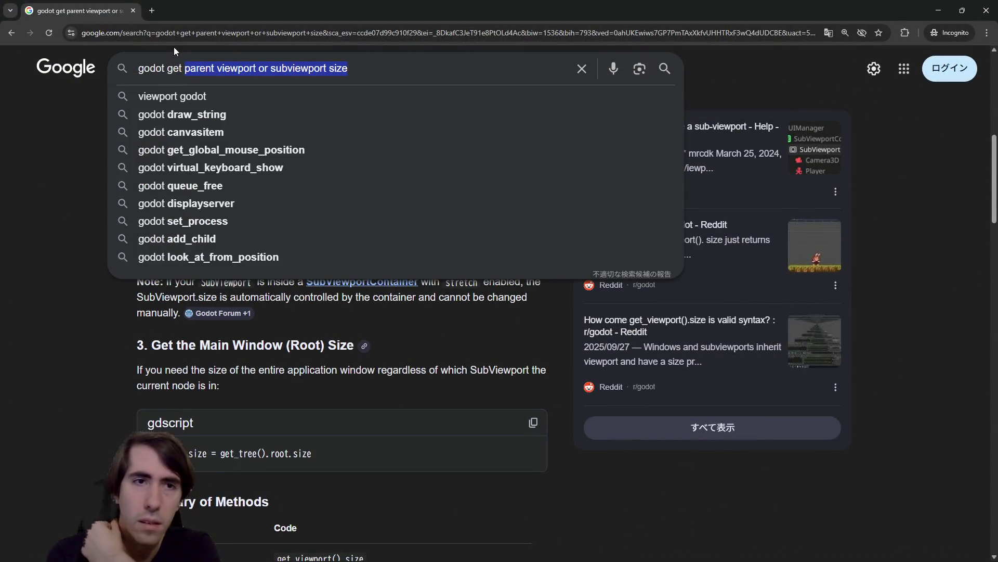
type("render resolution ")
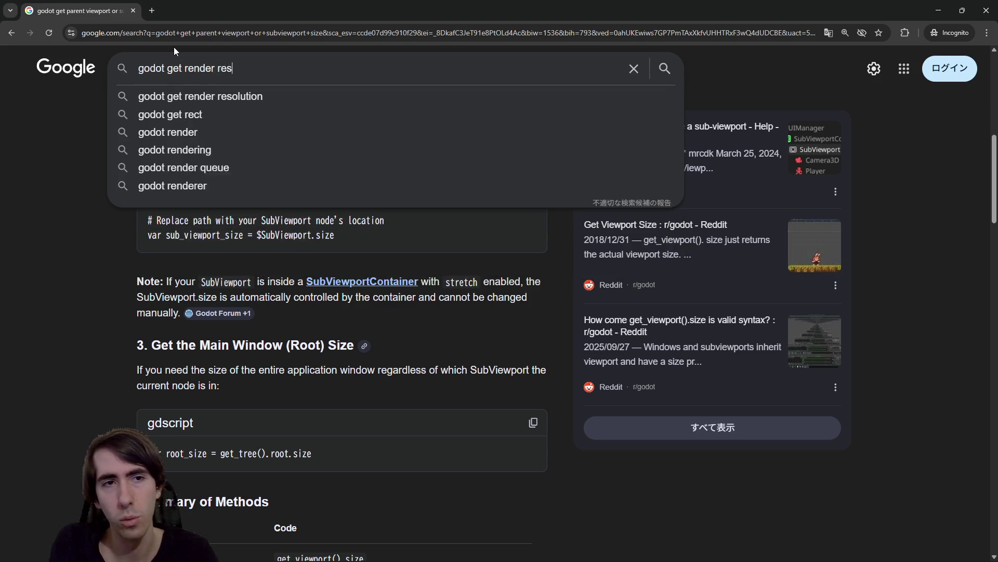
type("of camera")
key("Return")
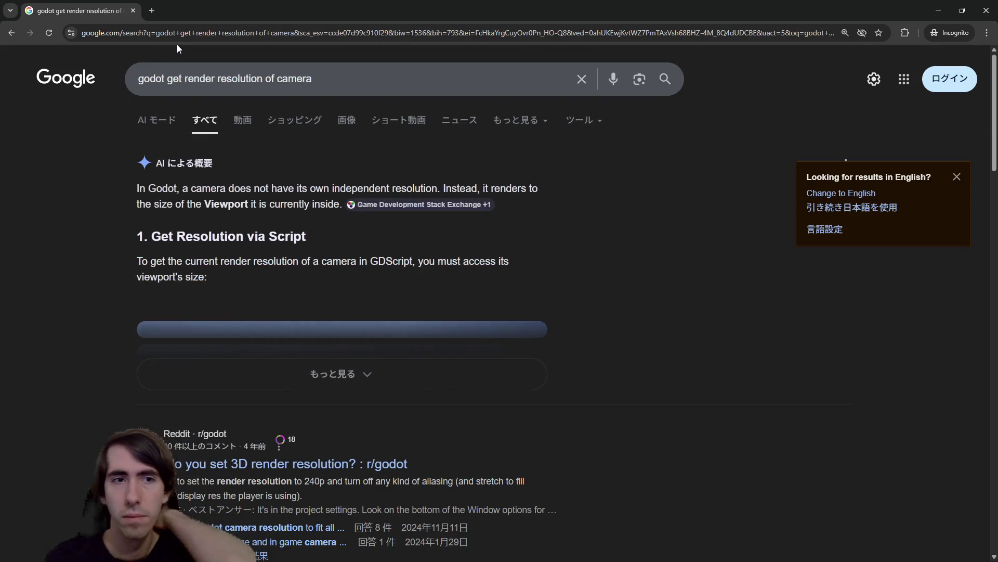
left_click(382, 375)
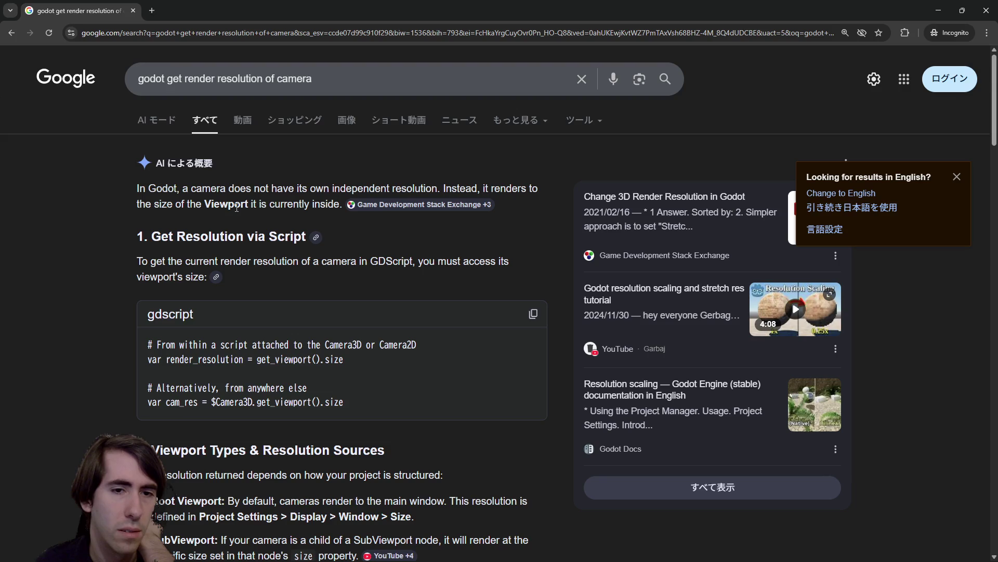
key("alt+Tab")
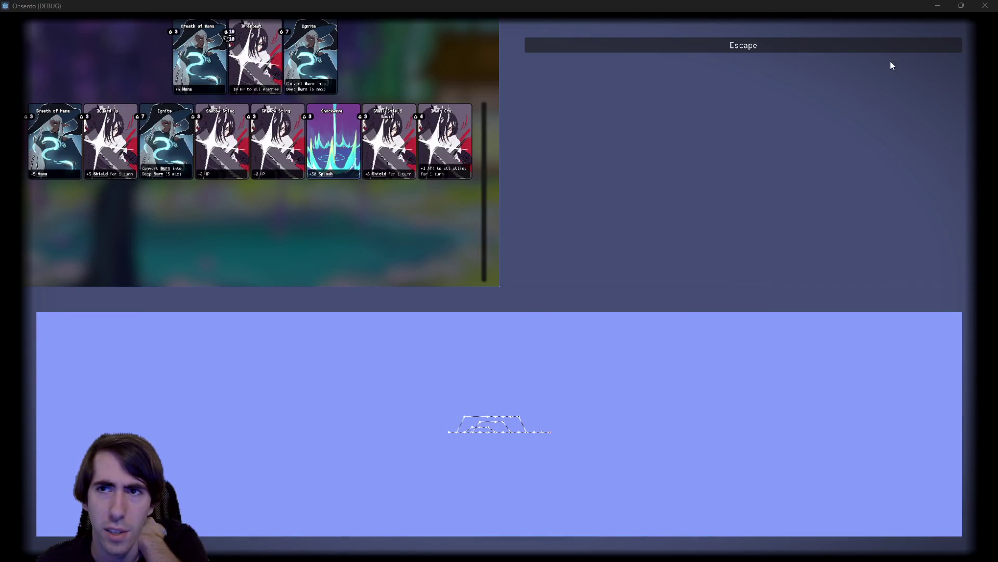
Step: Check the get_viewport_rect documentation from minimap.gd line 273, then return to the script
left_click(938, 5)
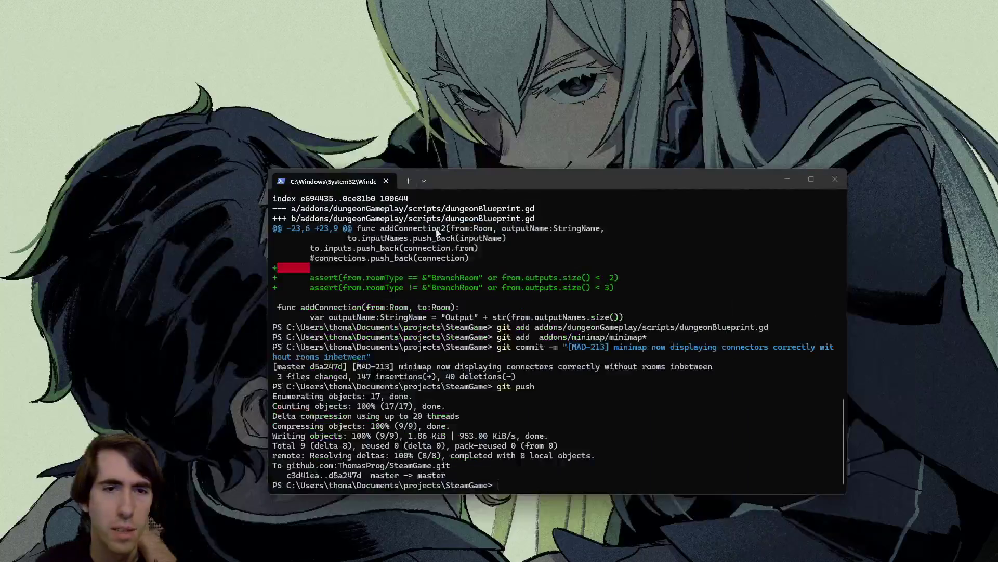
key("alt+Tab")
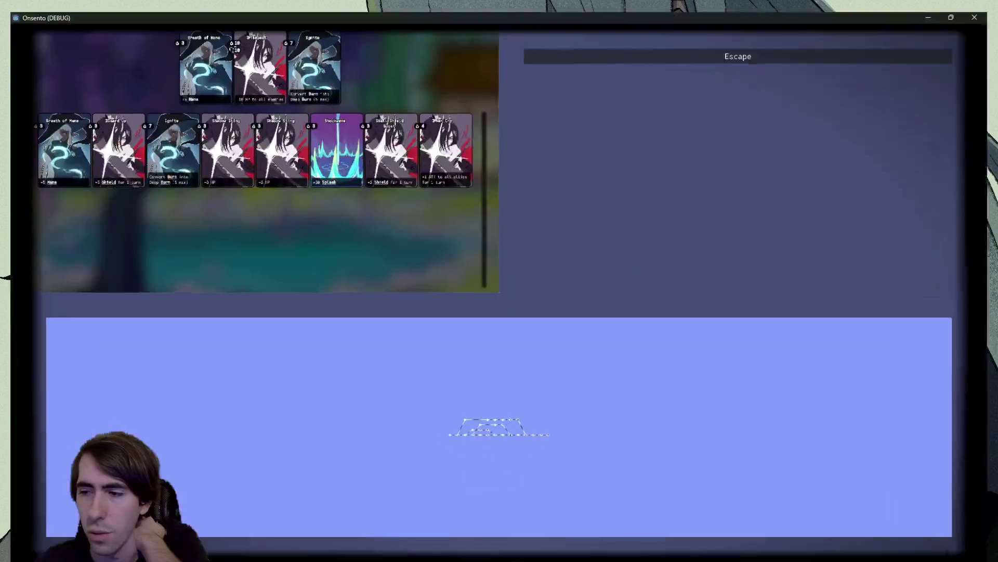
key("alt+Tab")
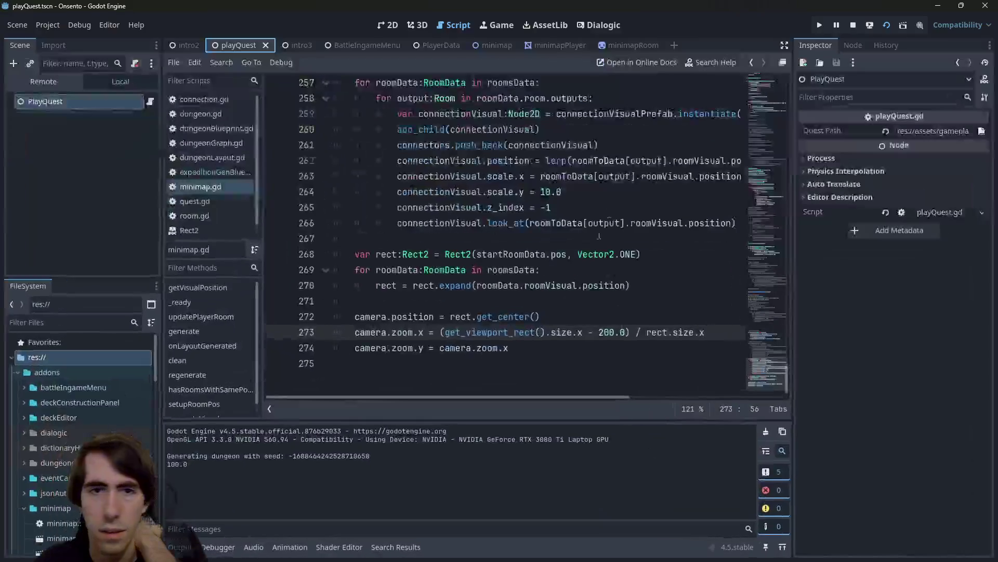
left_click(492, 333)
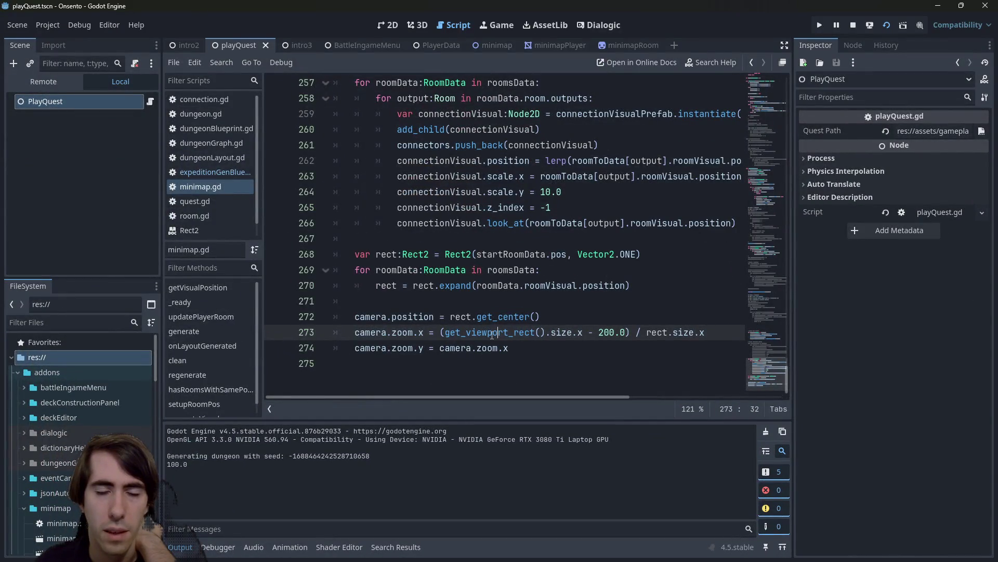
left_click(490, 335, "ctrl")
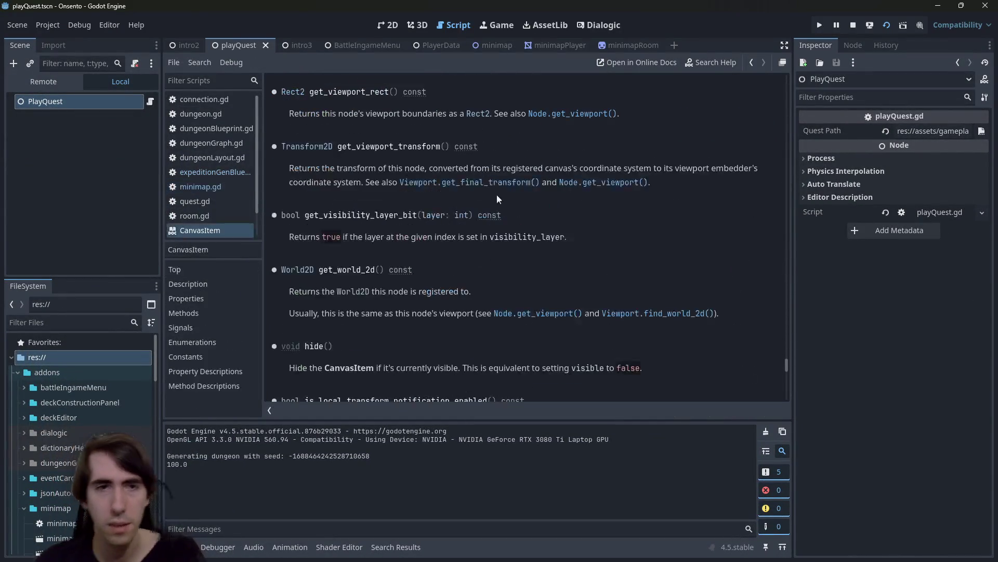
scroll(502, 161, "up", 1)
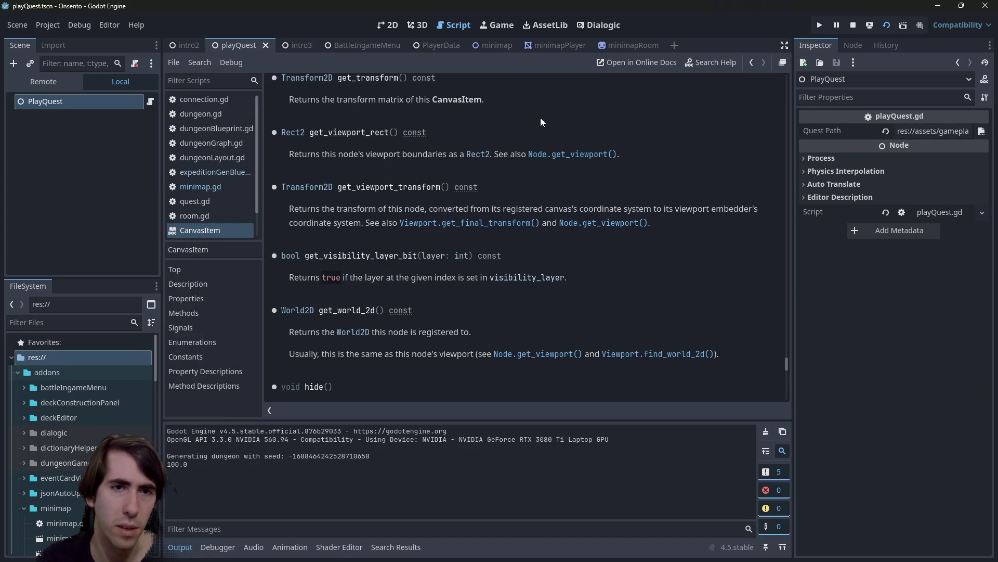
key("alt+Left")
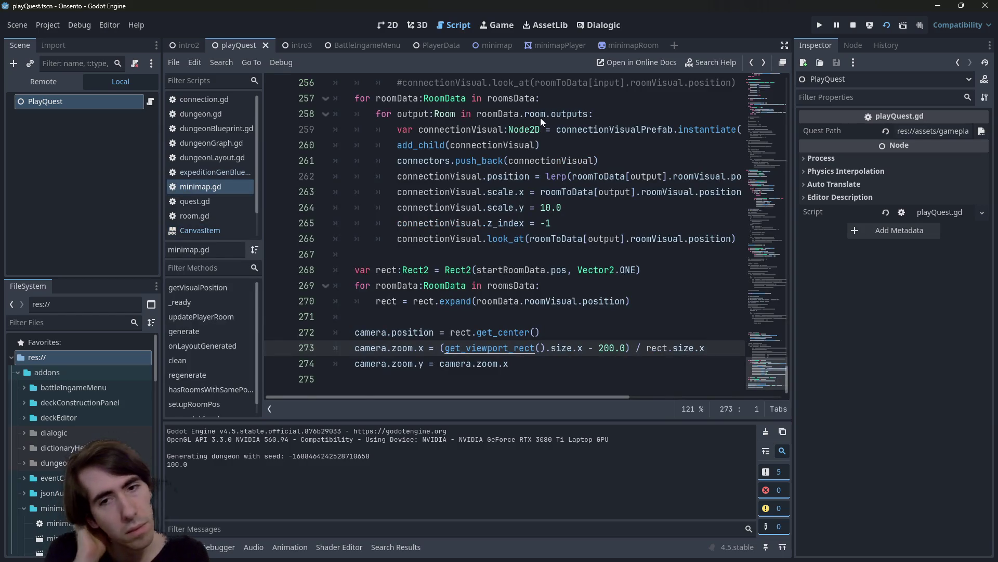
left_click(561, 336)
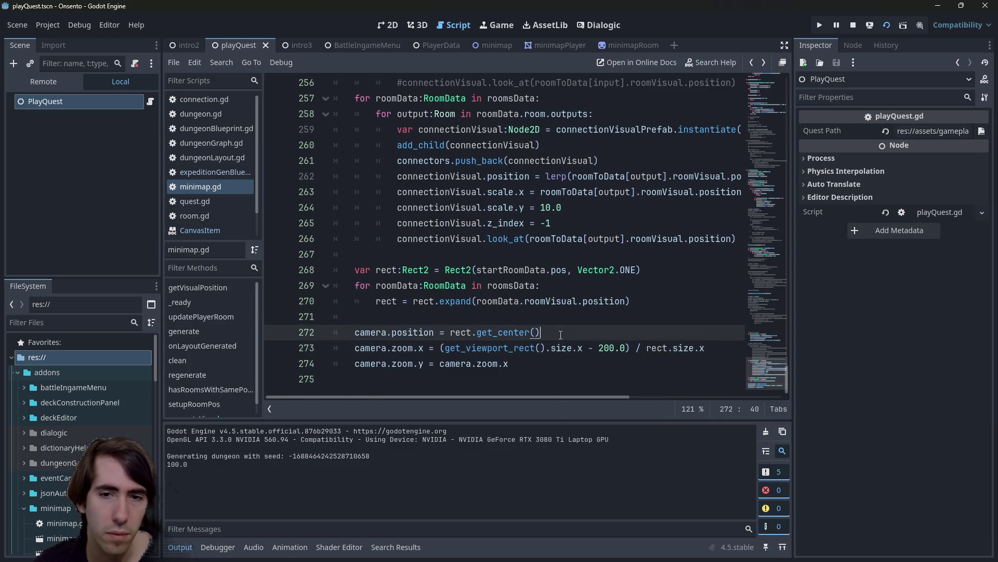
Step: Add a trial get_viewport().size line below the camera position and try other member names
key("Return")
type("get_viewport")
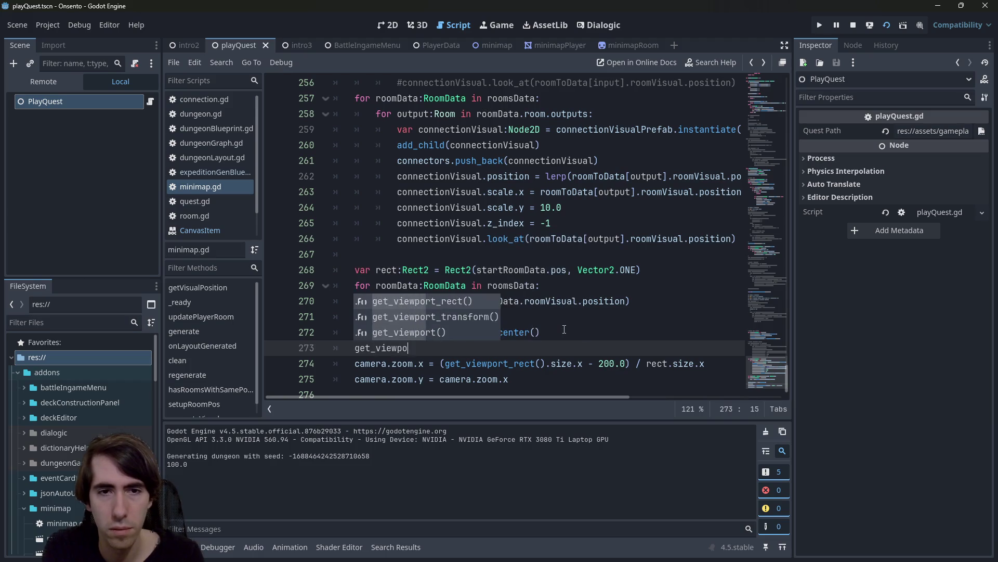
type("().")
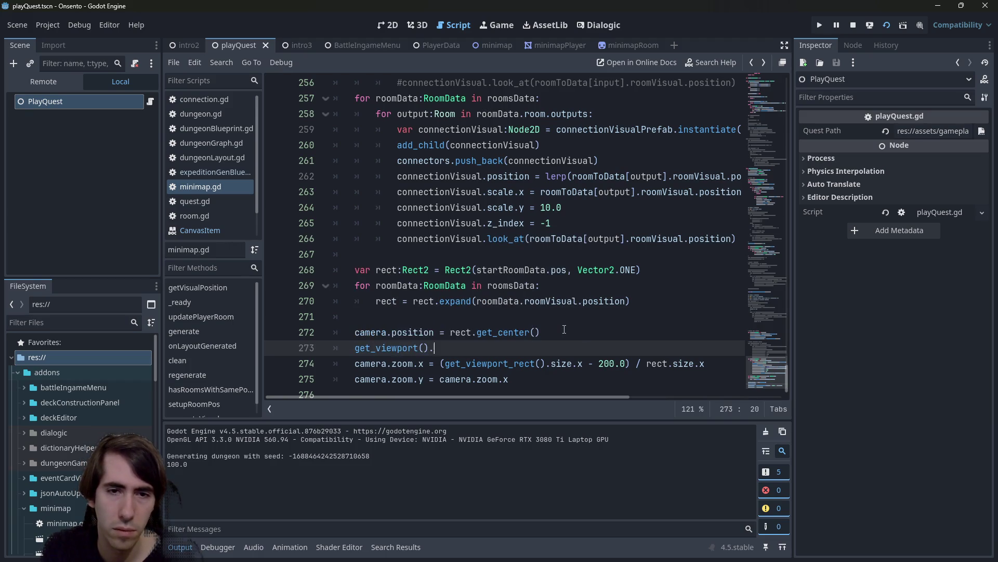
type("size")
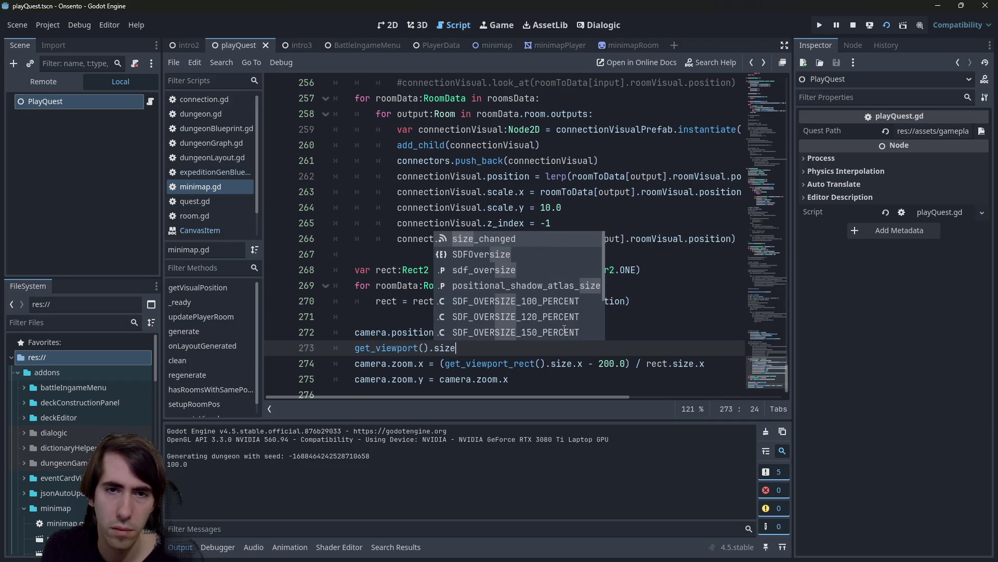
key("BackSpace")
key("BackSpace")
key("BackSpace")
type("resol")
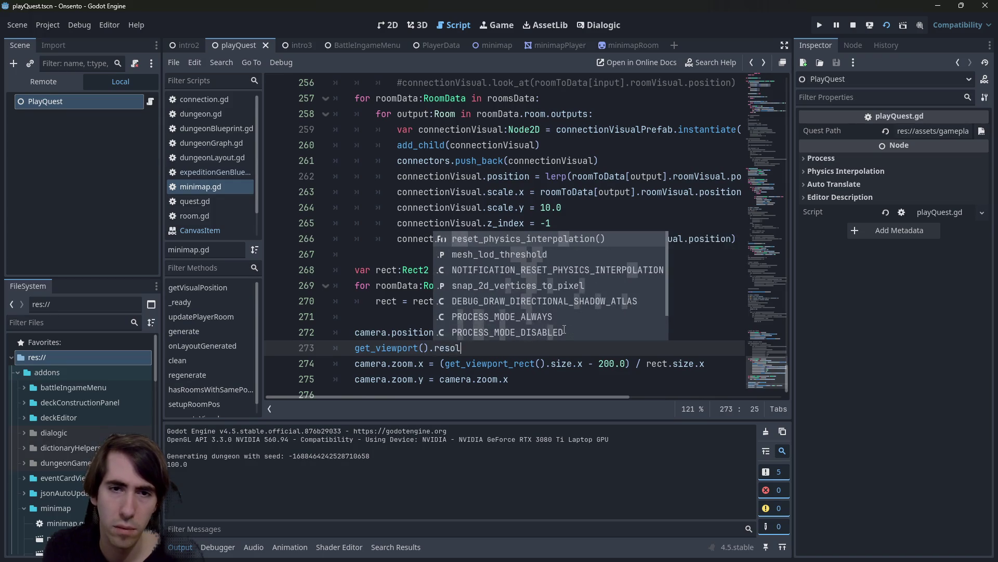
key("BackSpace")
key("BackSpace")
key("BackSpace")
key("Down")
key("Down")
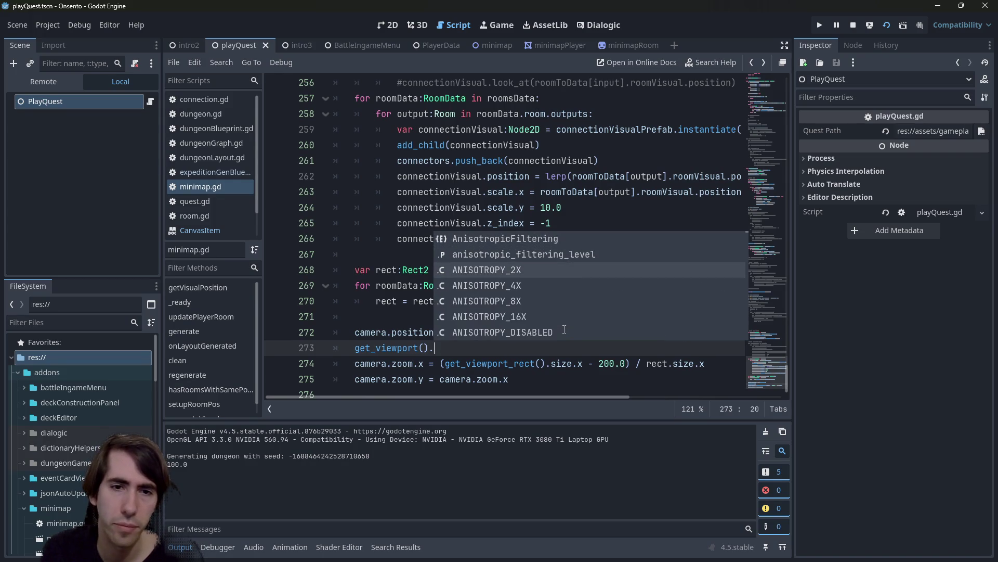
Step: Browse the Viewport class documentation via get_viewport, then return to minimap.gd
left_click(387, 348, "ctrl")
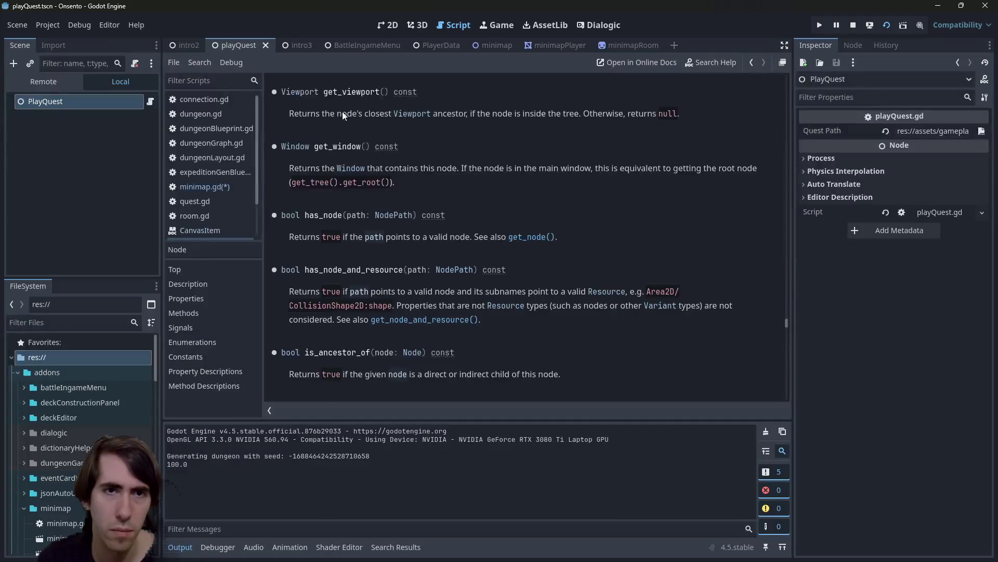
left_click(300, 92)
scroll(416, 240, "down", 8)
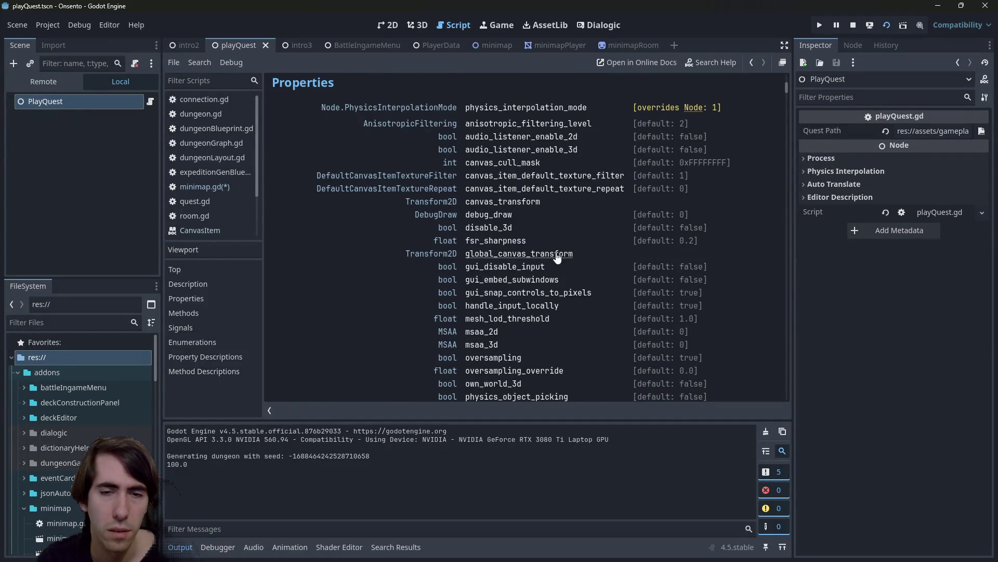
scroll(560, 310, "down", 4)
scroll(530, 285, "down", 10)
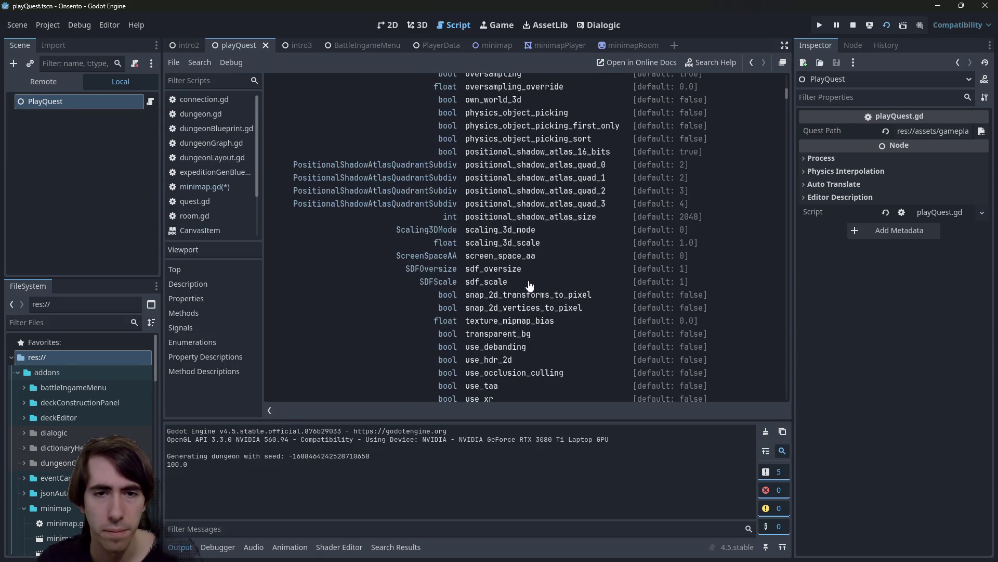
scroll(530, 285, "down", 12)
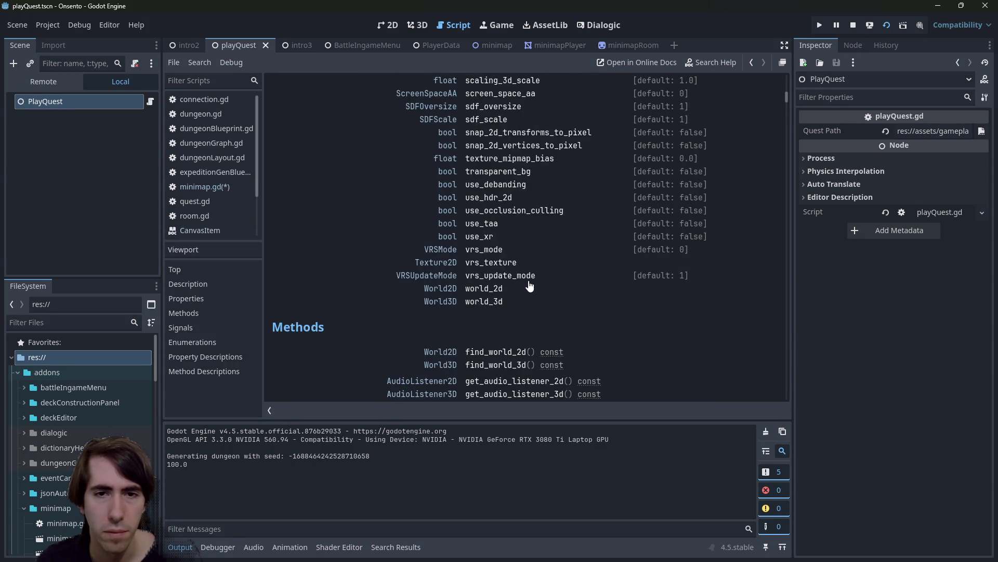
scroll(530, 285, "down", 8)
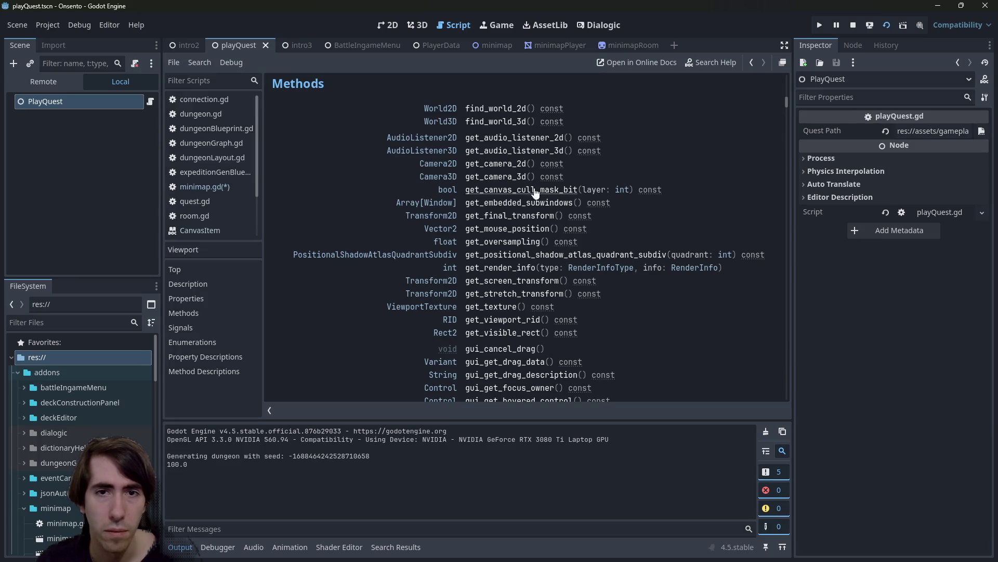
scroll(534, 196, "down", 10)
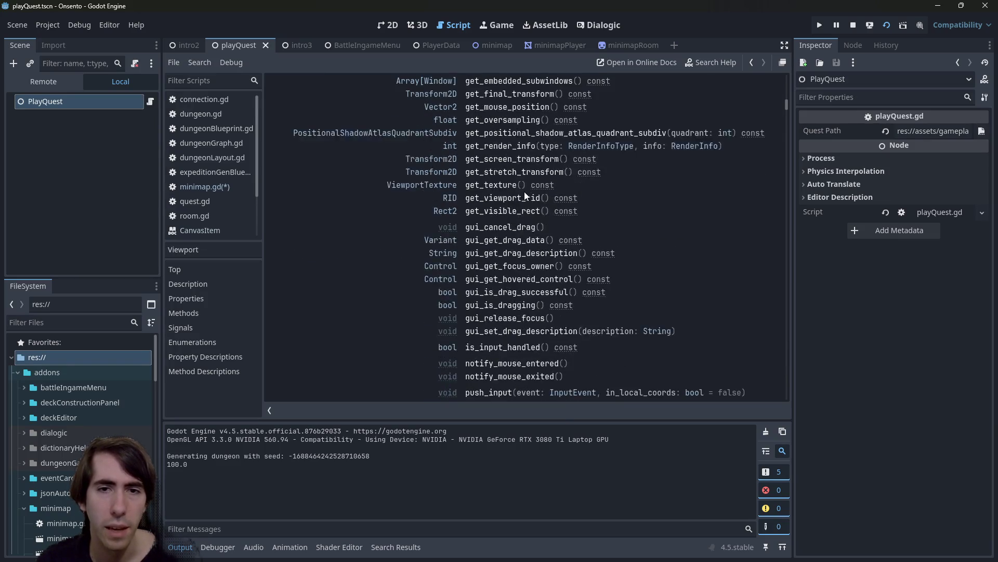
scroll(525, 195, "down", 2)
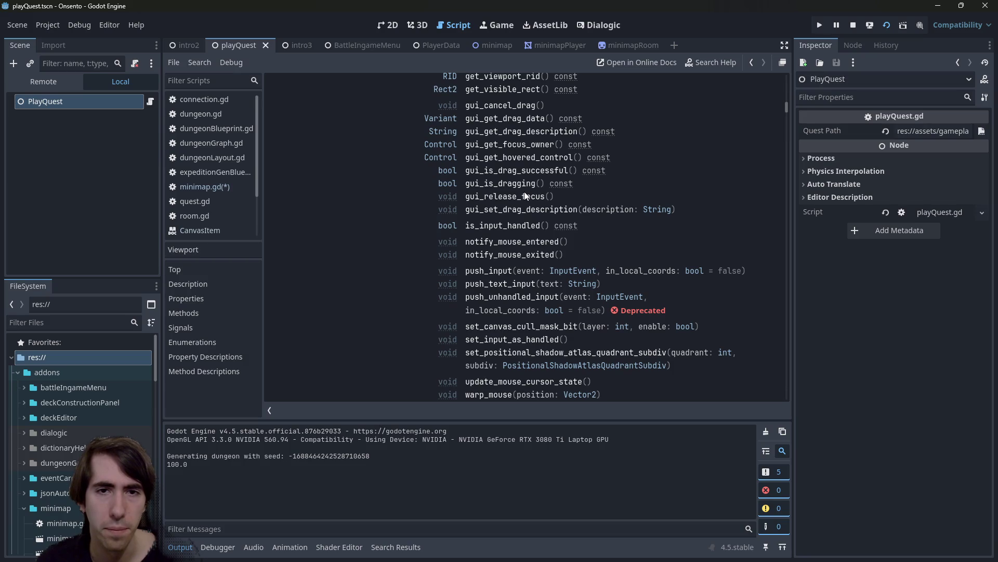
scroll(524, 192, "down", 10)
key("alt+Left")
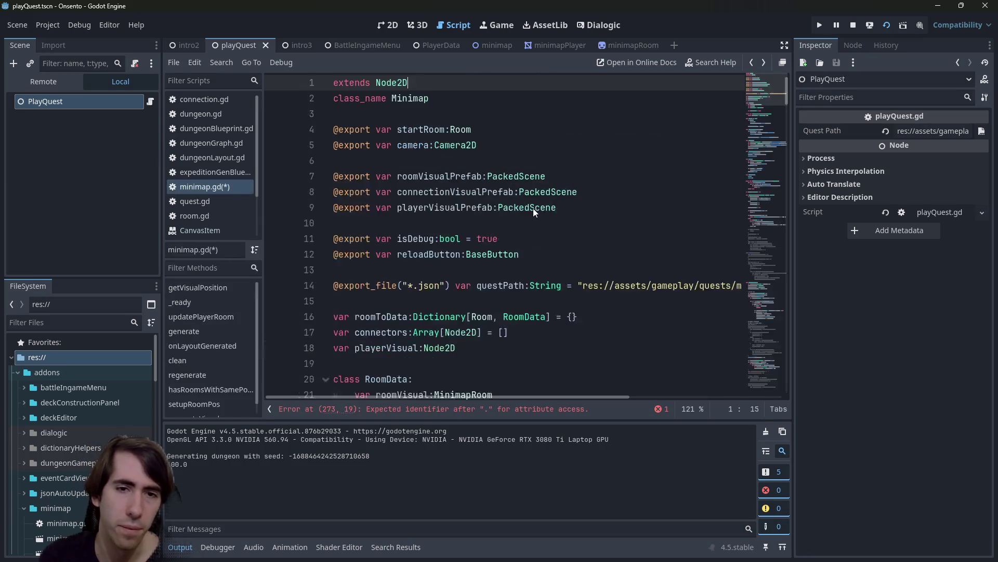
Step: Delete the unfinished get_viewport line and save minimap.gd
type("re")
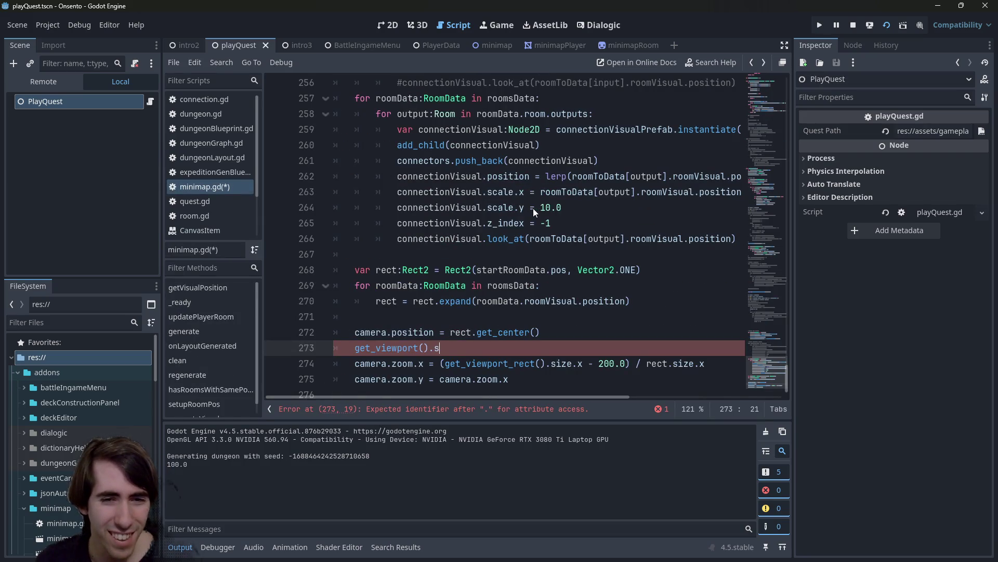
key("BackSpace")
key("BackSpace")
key("BackSpace")
key("BackSpace")
key("BackSpace")
key("BackSpace")
key("ctrl+s")
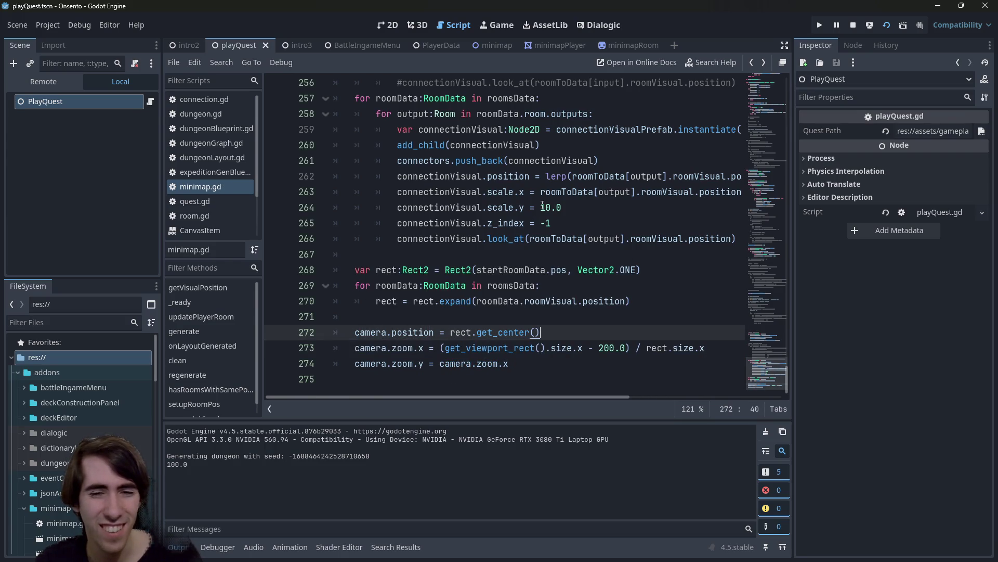
left_click(713, 347)
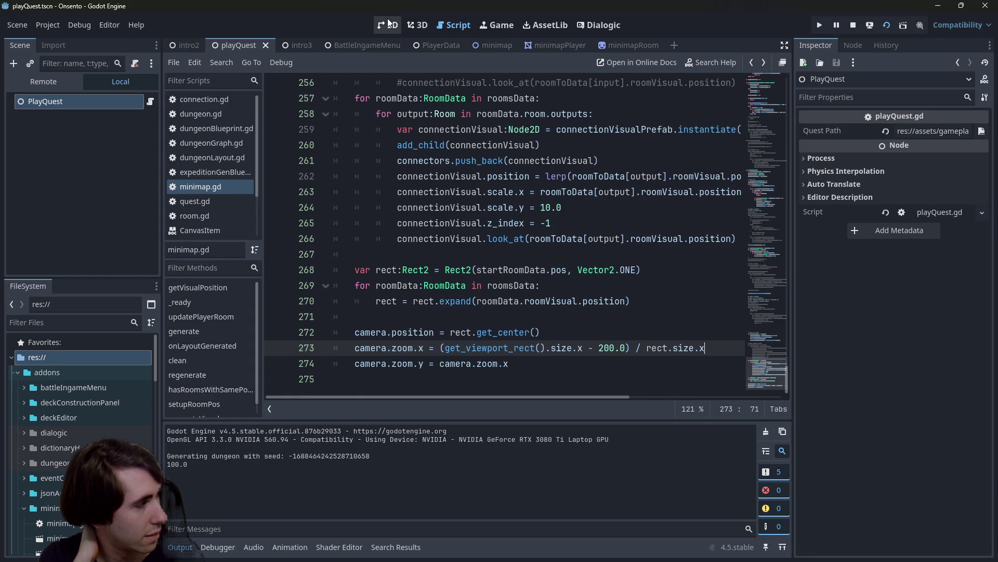
Step: Look through the minimap, minimapRoom and minimapPlayer scenes, then open BattleIngameMenu in 2D
left_click(477, 43)
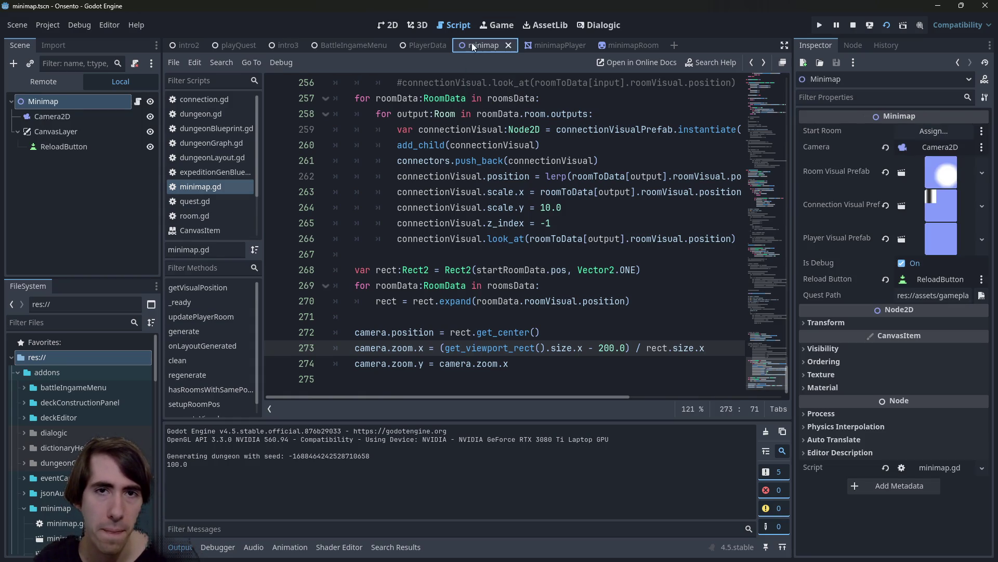
left_click(650, 41)
left_click(555, 45)
left_click(337, 42)
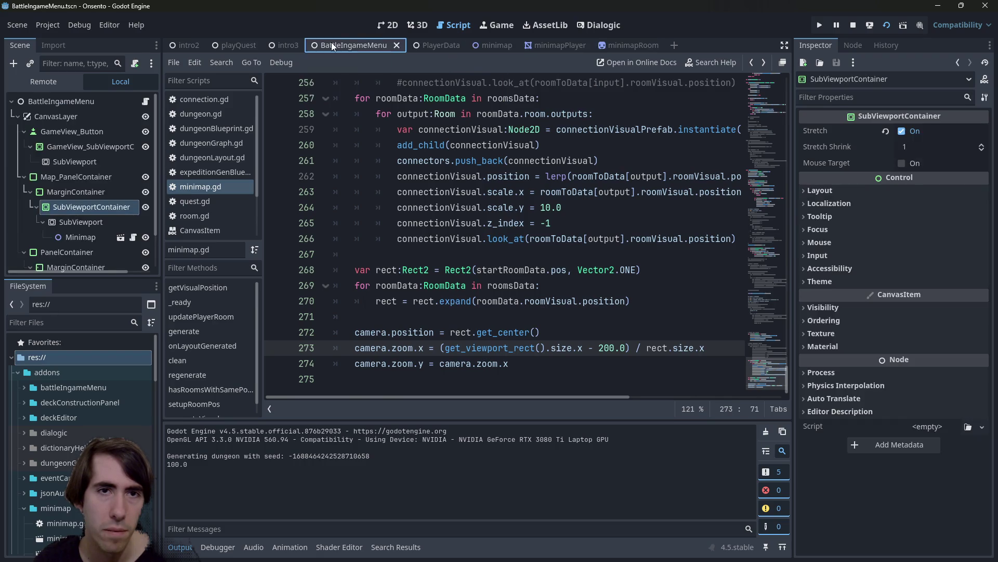
left_click(387, 25)
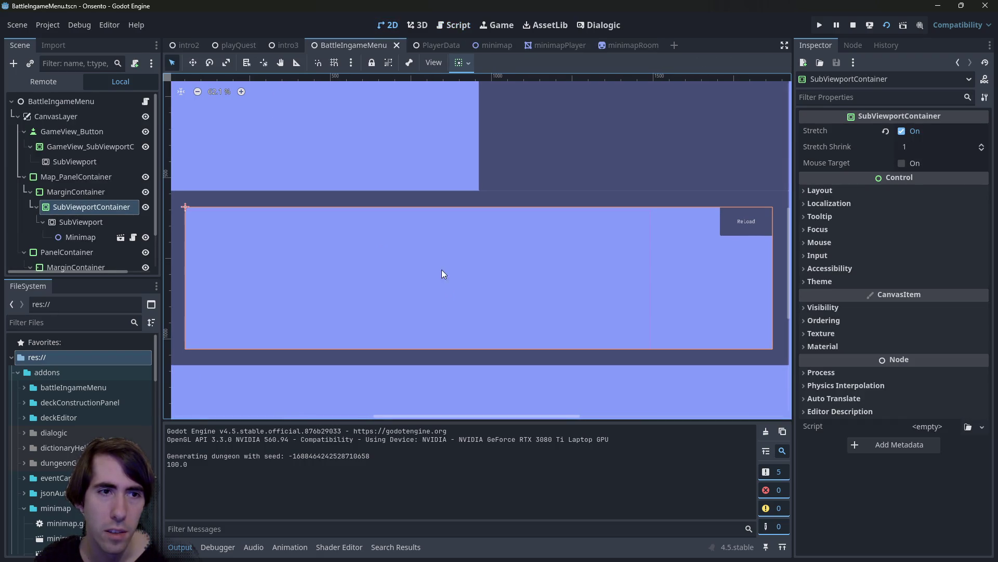
Step: Inspect the SubViewport and SubViewportContainer properties and pan the 2D canvas
left_click(99, 222)
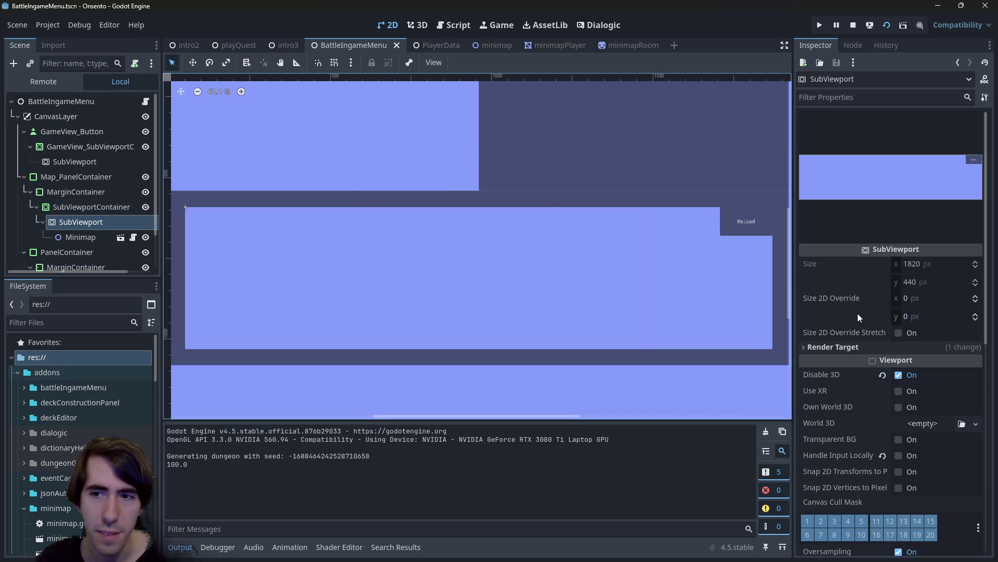
left_click(96, 210)
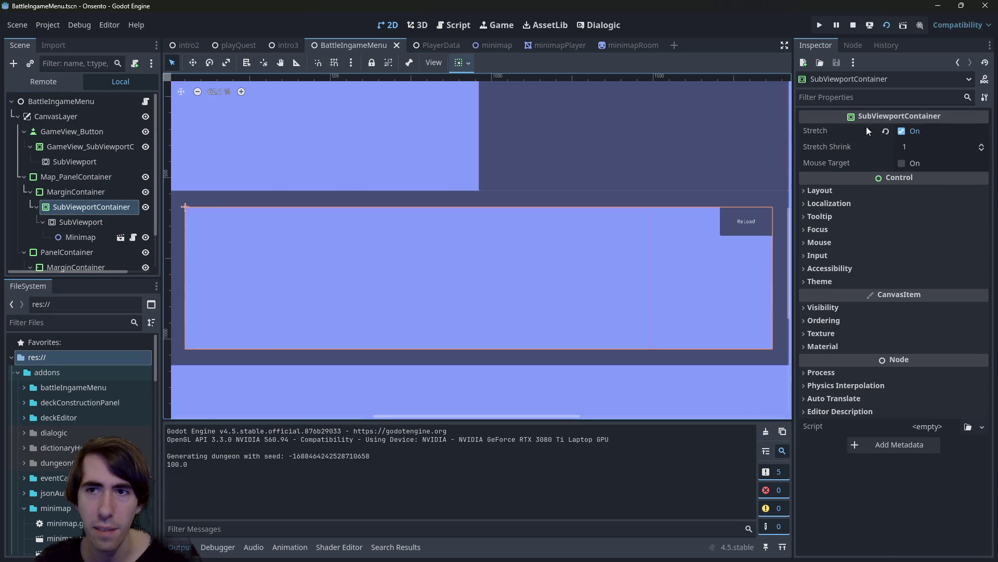
mouse_move(826, 134)
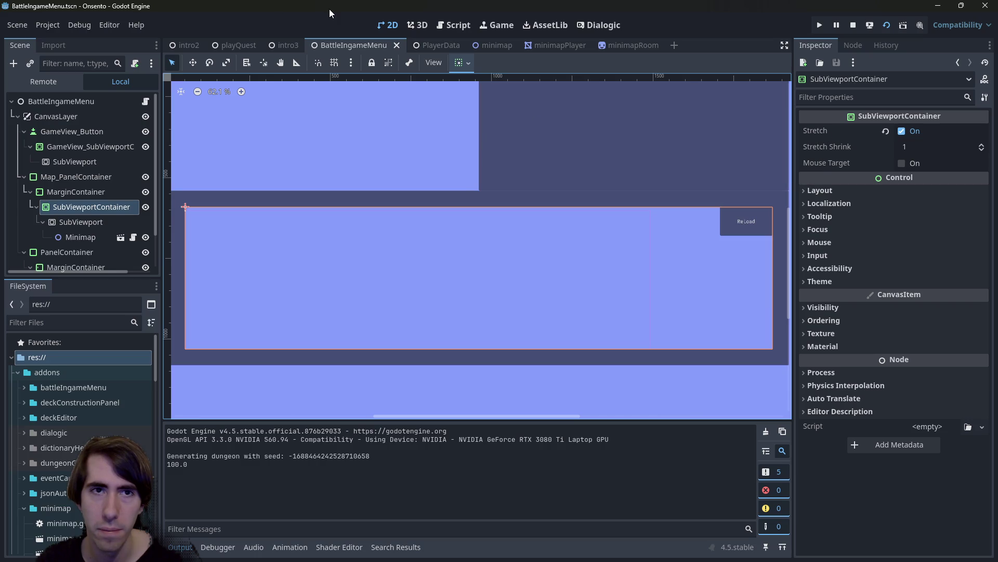
left_click_drag(319, 222, 373, 229)
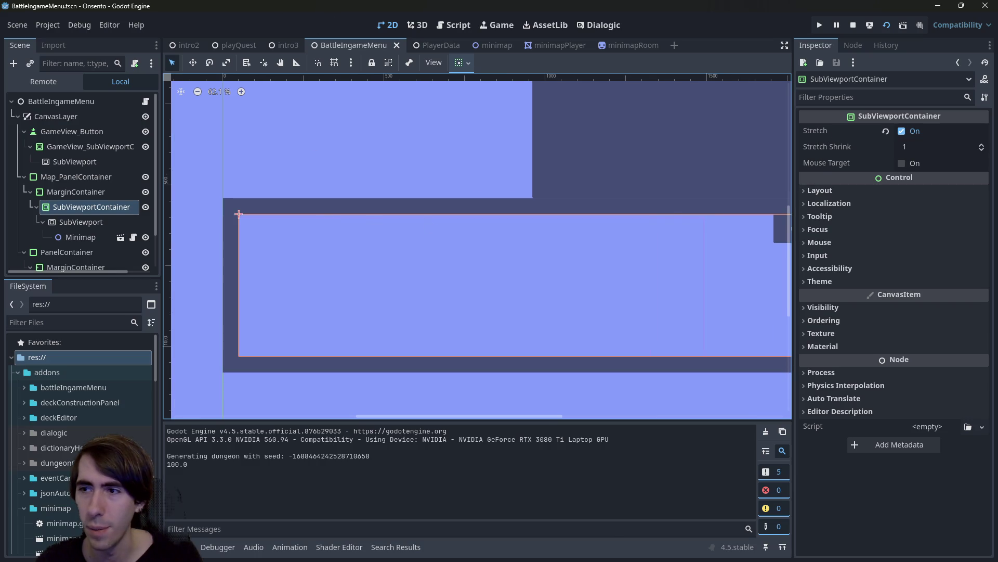
scroll(439, 190, "right", 5)
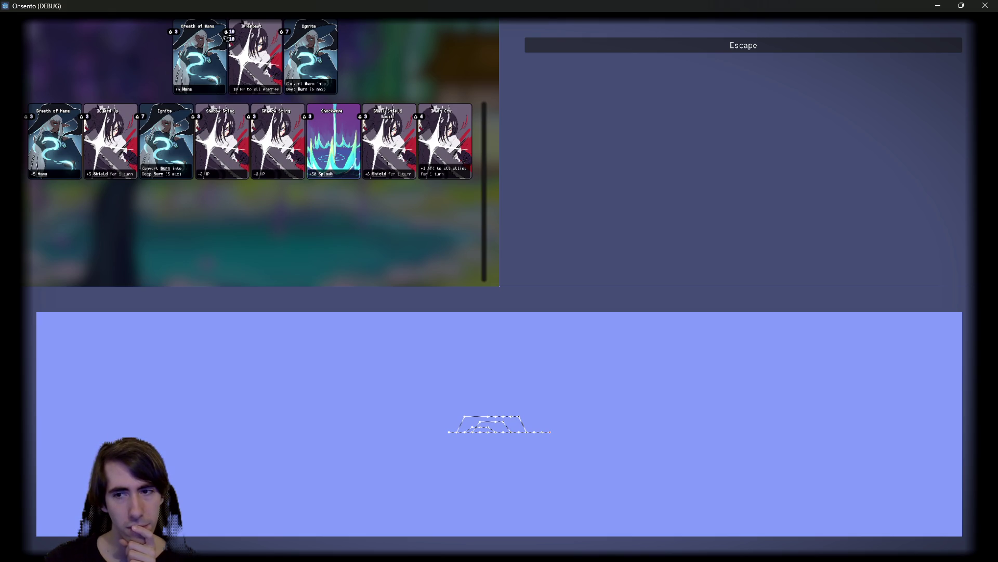
Step: Rerun the scene to recheck the tiny minimap, then uncheck Stretch on SubViewportContainer
key("alt+F4")
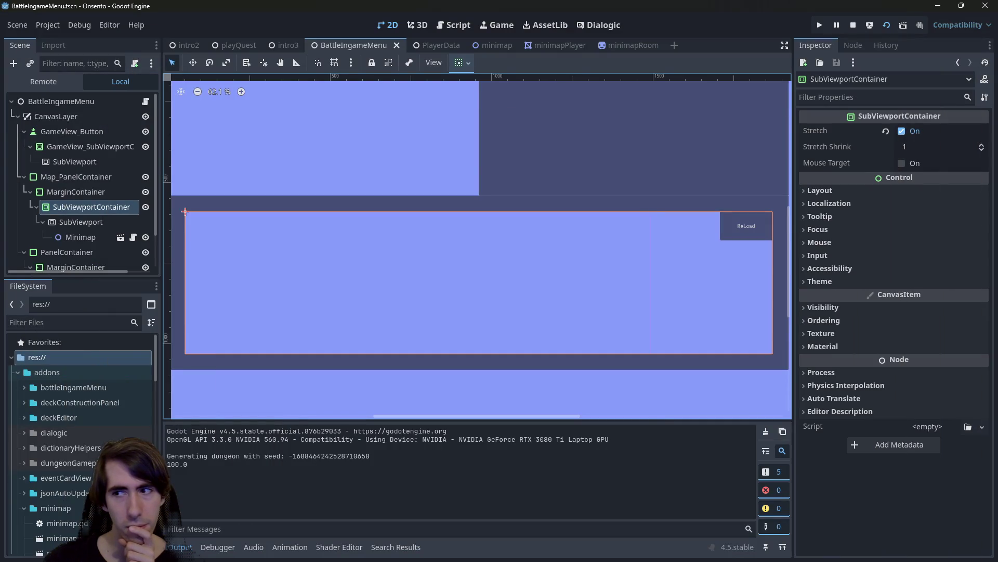
key("F6")
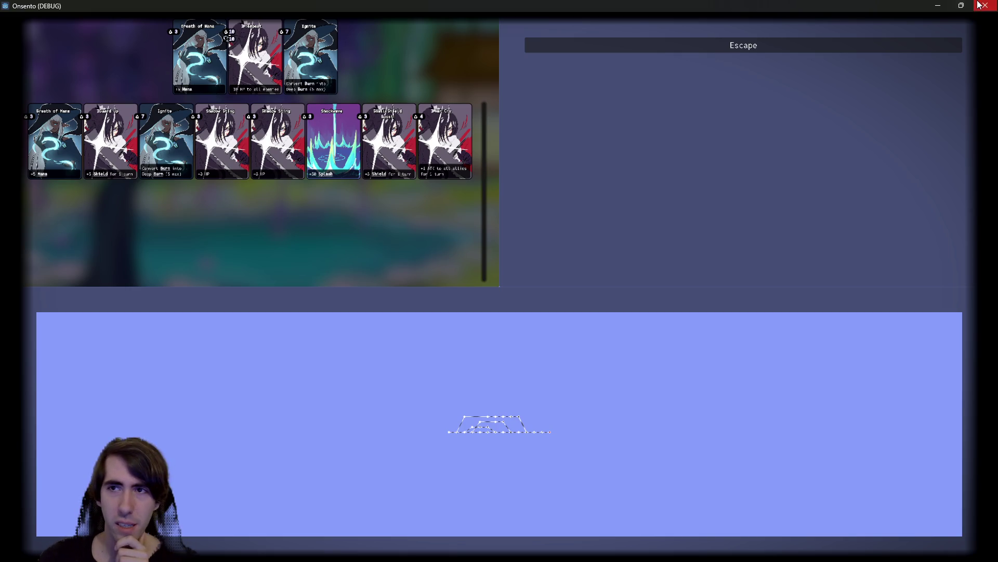
left_click(985, 5)
left_click(905, 131)
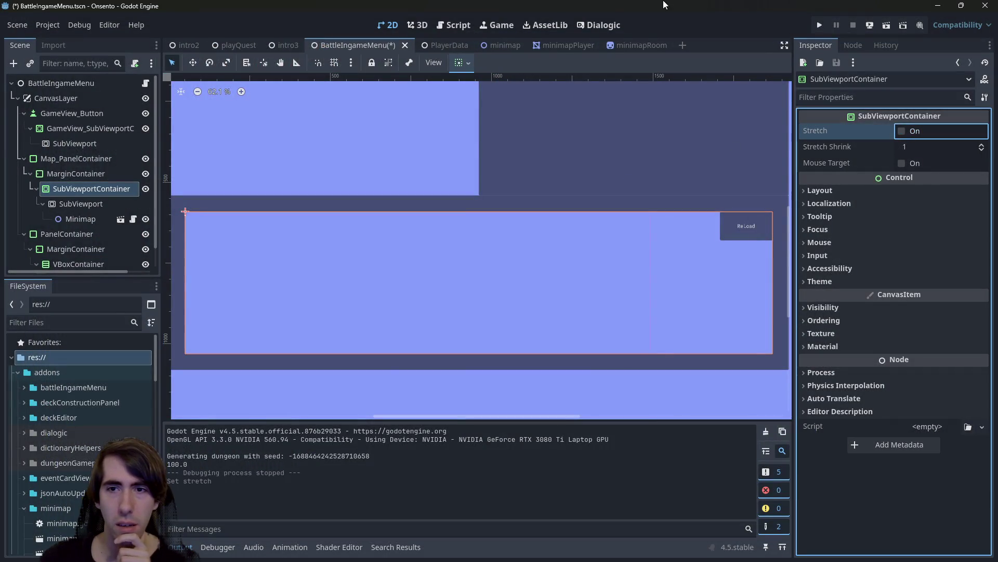
Step: Save and run BattleIngameMenu three times, confirming the minimap fills its panel each run
left_click(887, 25)
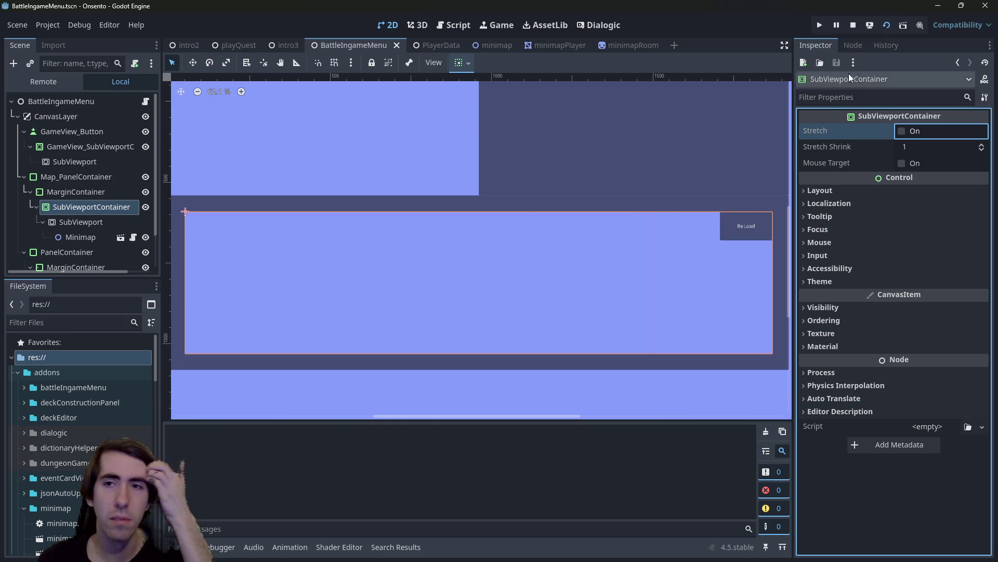
mouse_move(823, 131)
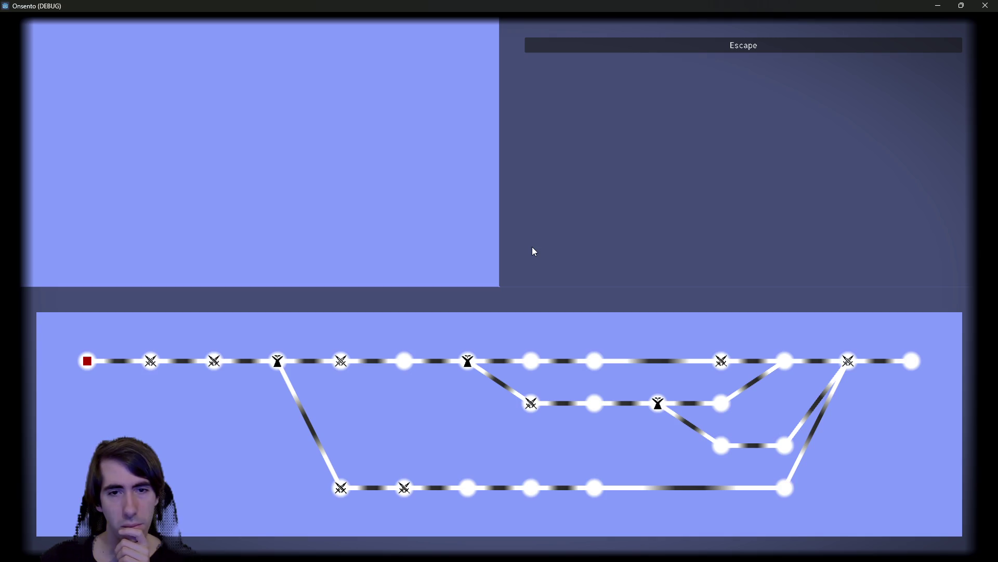
left_click(986, 6)
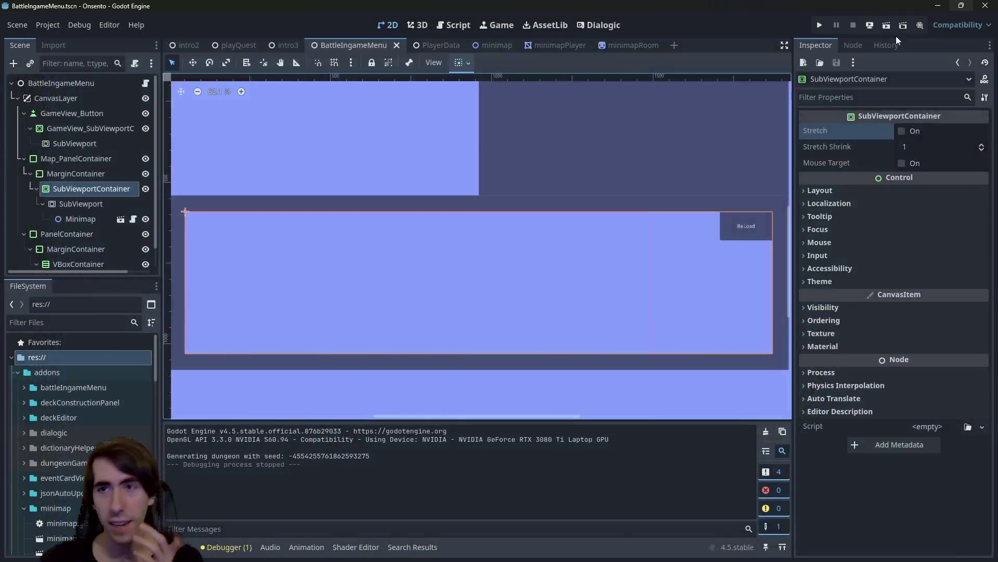
left_click(888, 26)
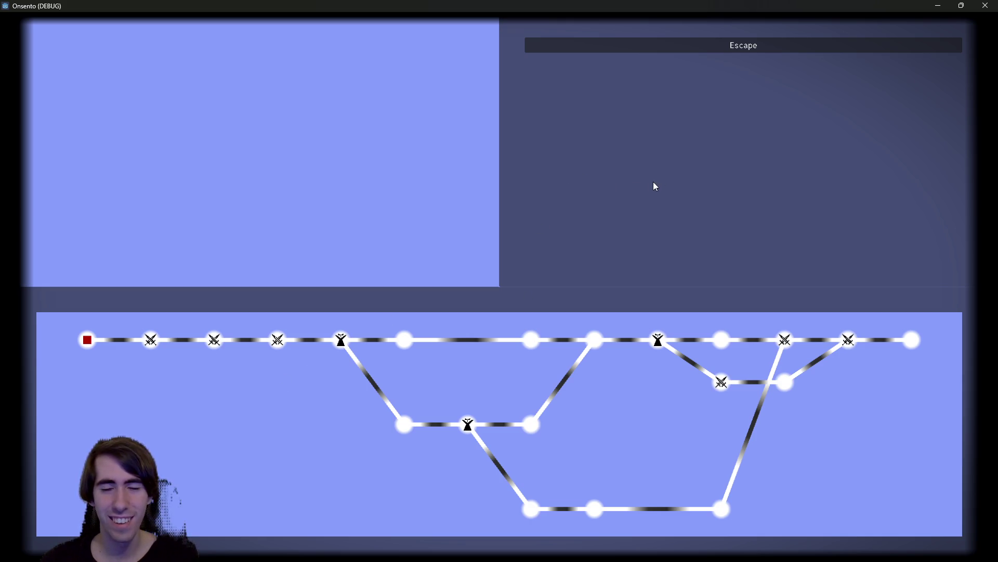
left_click(985, 5)
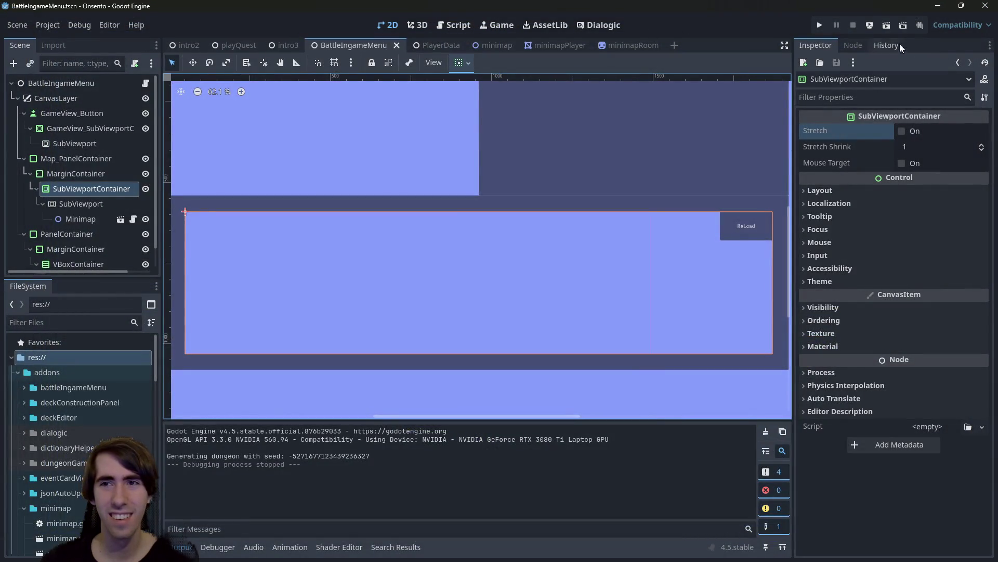
left_click(885, 27)
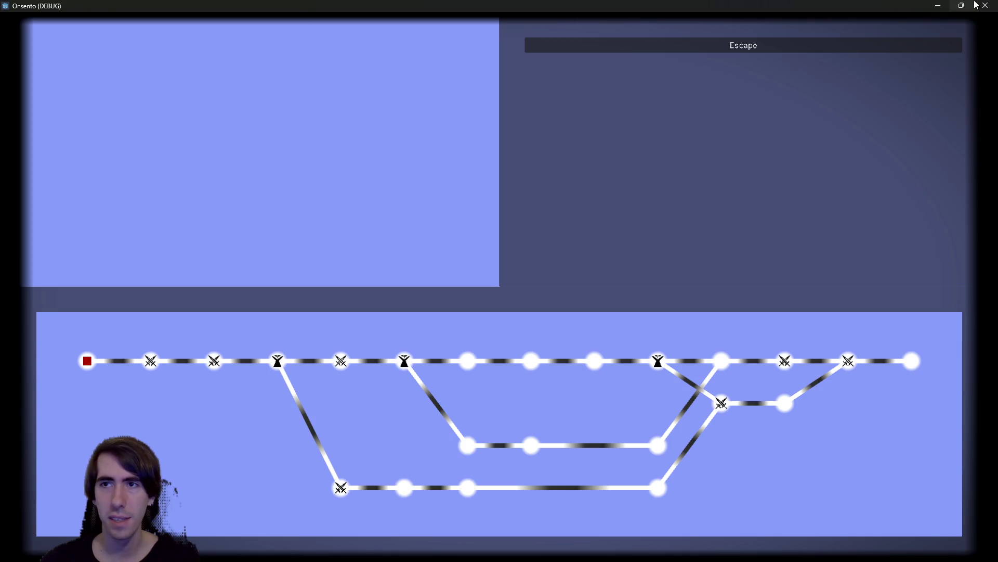
left_click(985, 6)
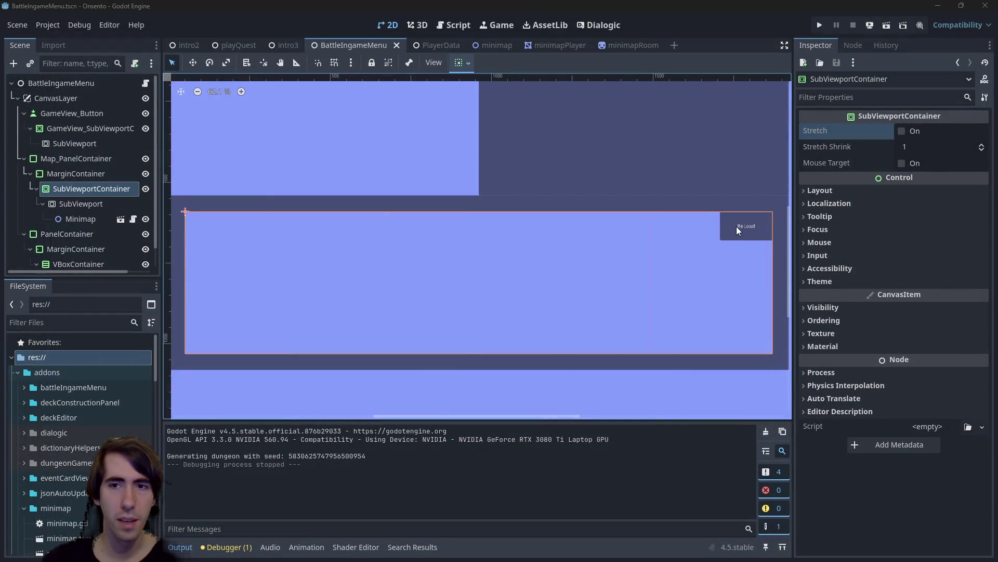
Step: Select the Minimap node, enable Is Debug and run, restarting after the line 214 assertion
scroll(82, 190, "down", 2)
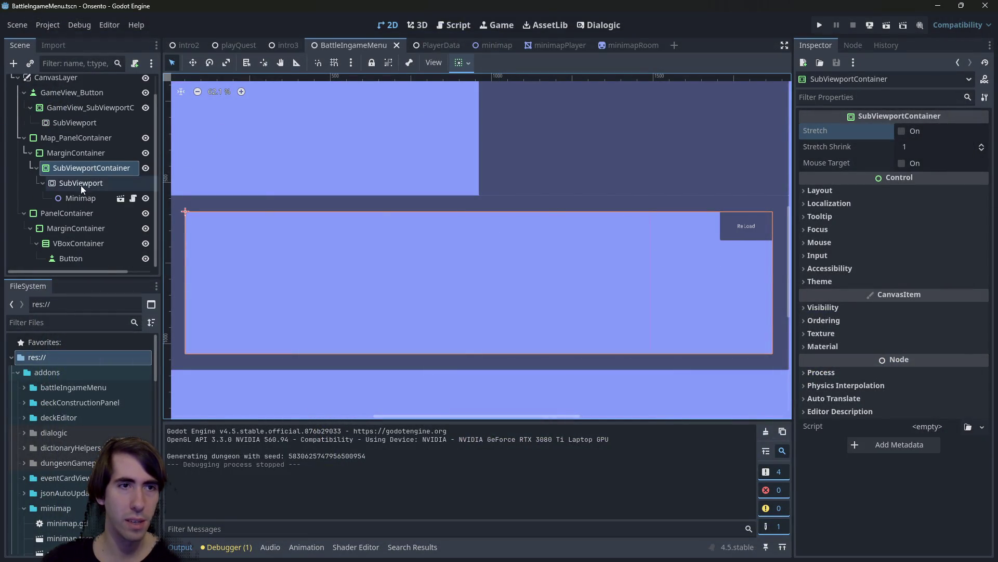
left_click(78, 242)
left_click(80, 198)
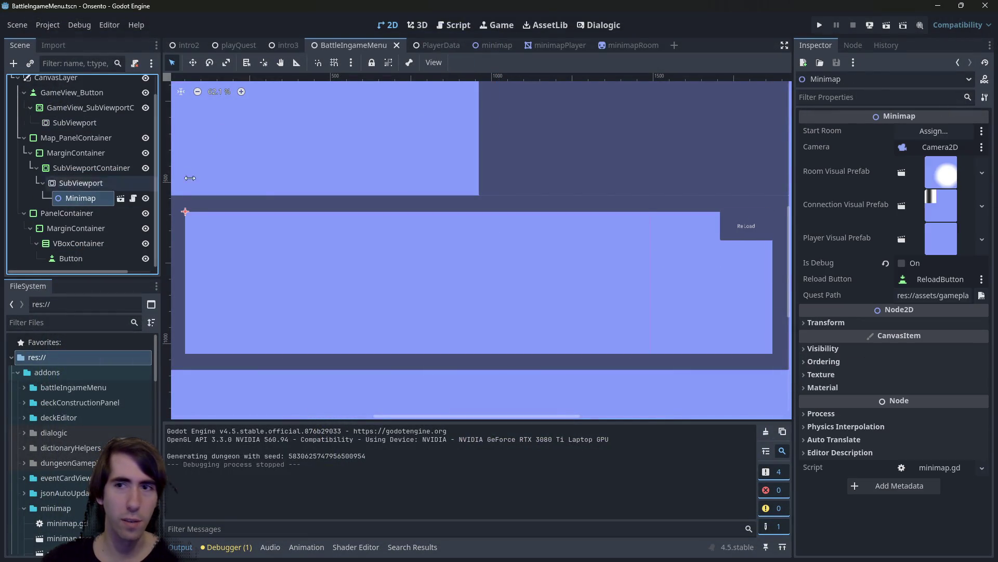
left_click(902, 263)
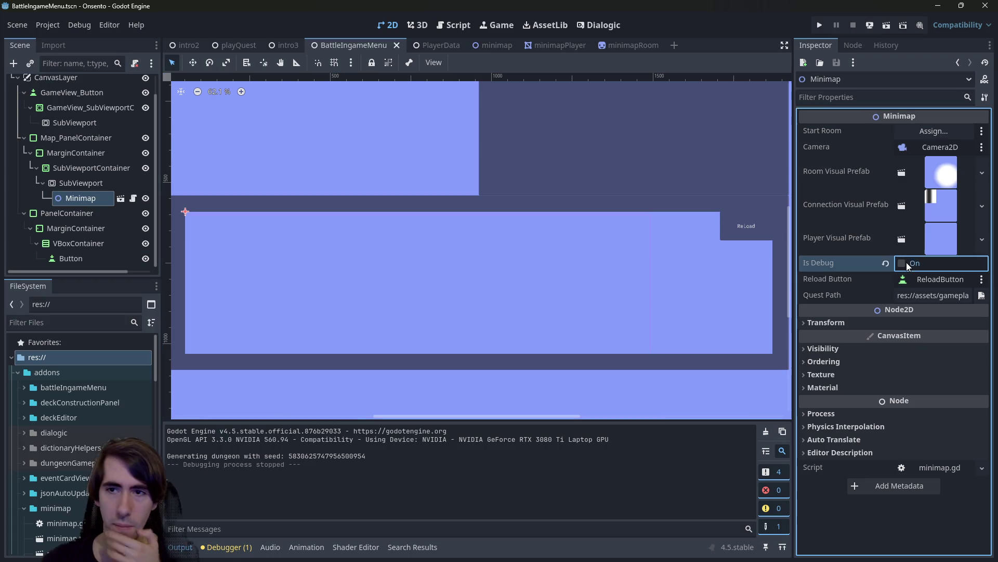
left_click(886, 25)
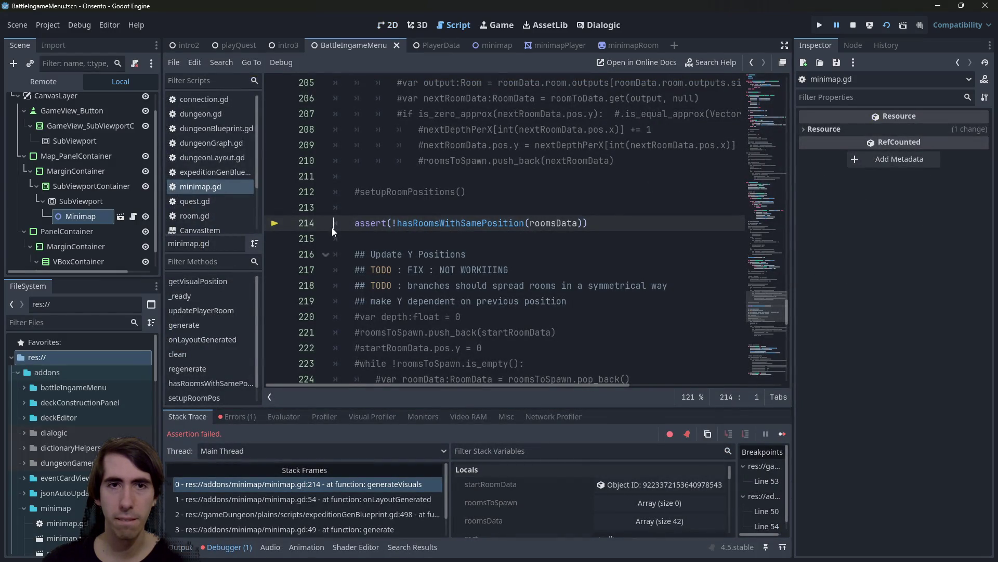
left_click(853, 30)
left_click(887, 30)
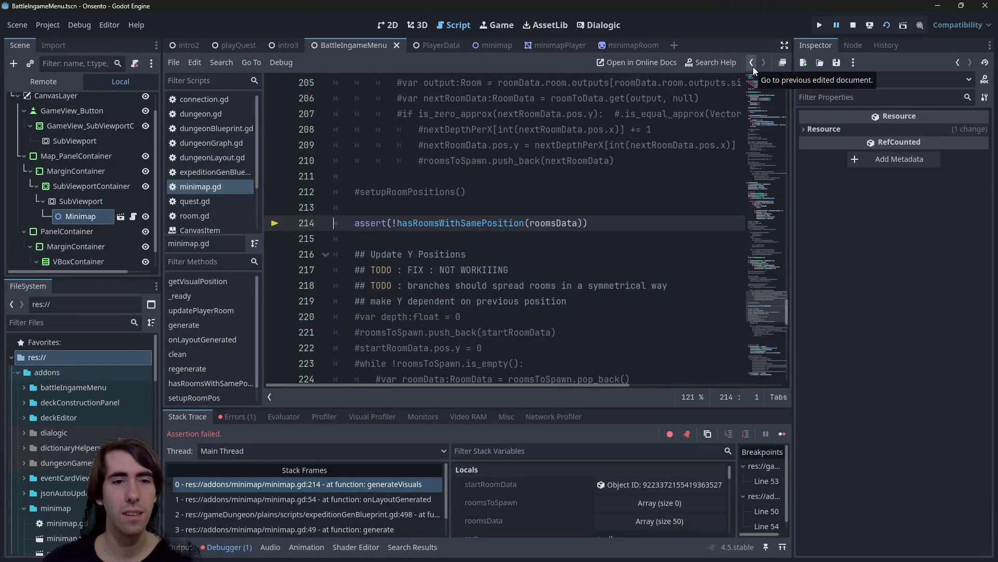
Step: Stop the debug run, keep Is Debug on for Minimap, and save the scene
left_click(387, 25)
left_click(78, 216)
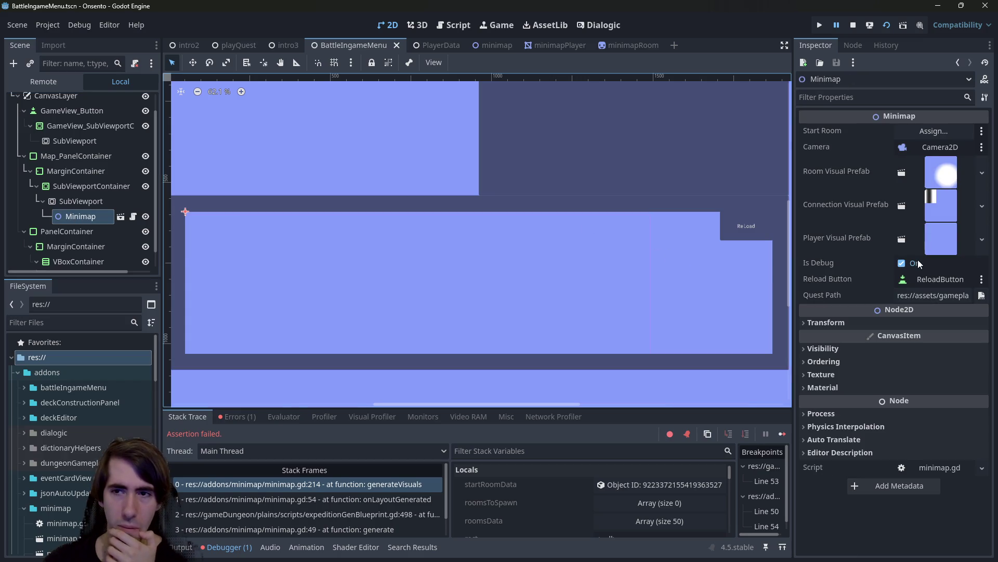
left_click(916, 263)
left_click(855, 28)
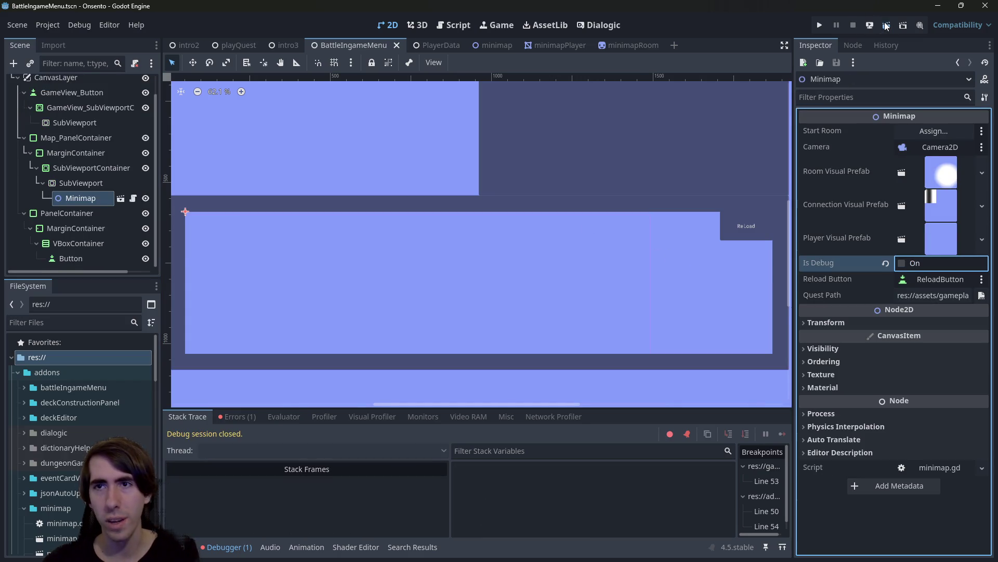
key("ctrl+z")
key("ctrl+s")
left_click(458, 25)
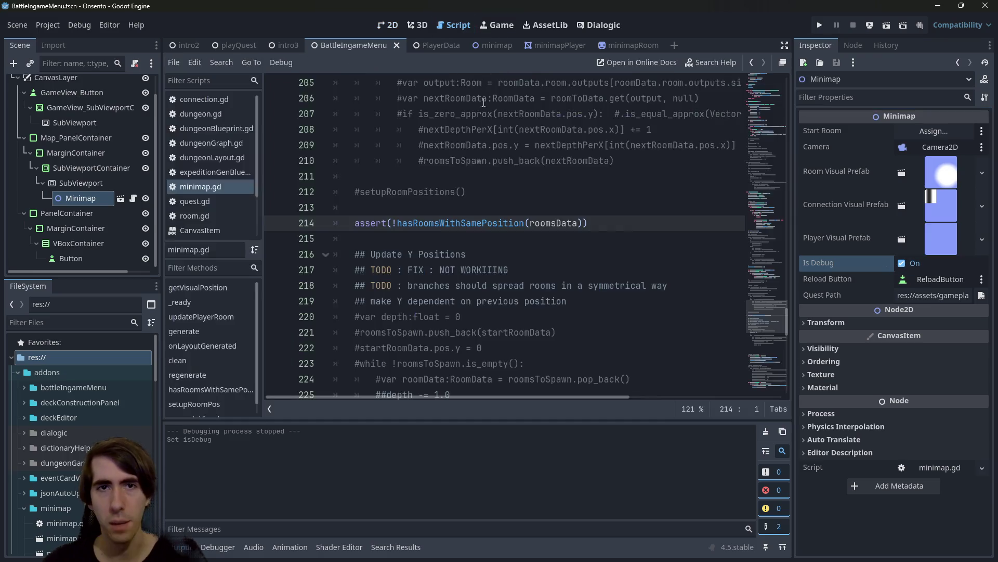
Step: Discard the experimental get_viewport() line above the zoom calculation and save
scroll(496, 224, "down", 10)
key("BackSpace")
key("BackSpace")
key("BackSpace")
key("ctrl+z")
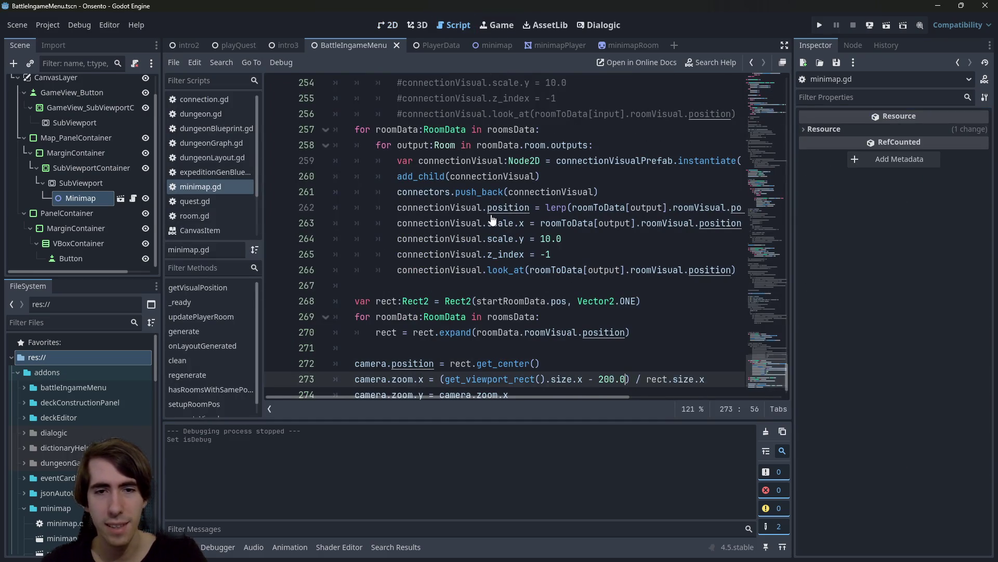
key("ctrl+shift+Return")
type("get_viewport().si")
key("BackSpace")
key("BackSpace")
key("BackSpace")
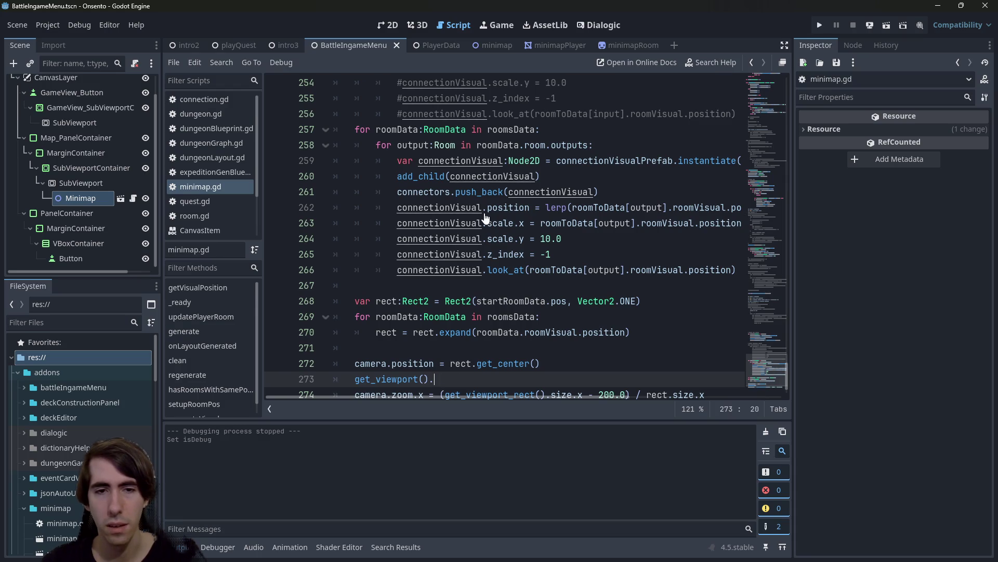
key("BackSpace")
key("BackSpace")
key("BackSpace")
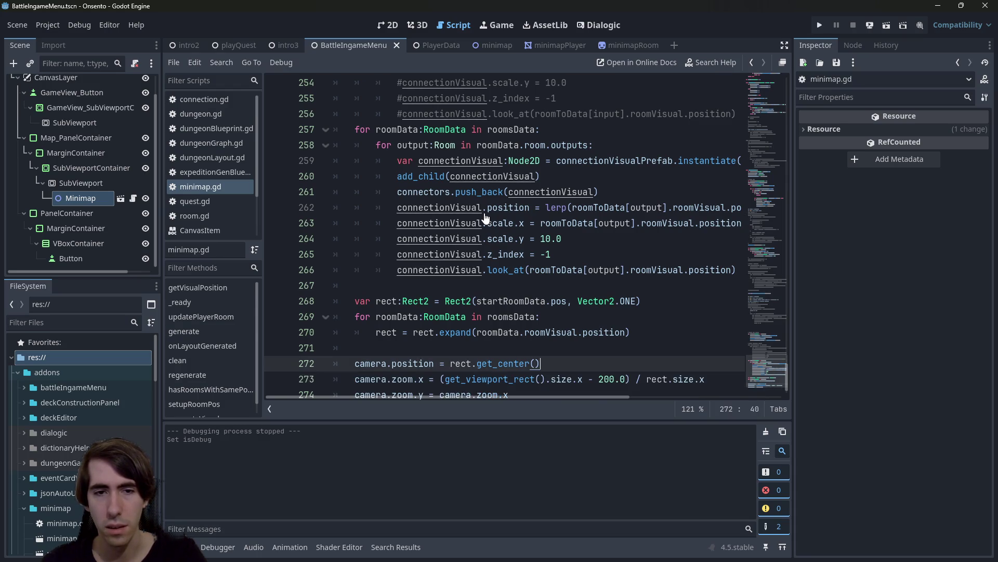
key("ctrl+s")
Step: Comment out the assert on line 214 and run the project to view the minimap
key("ctrl+f")
type("assert")
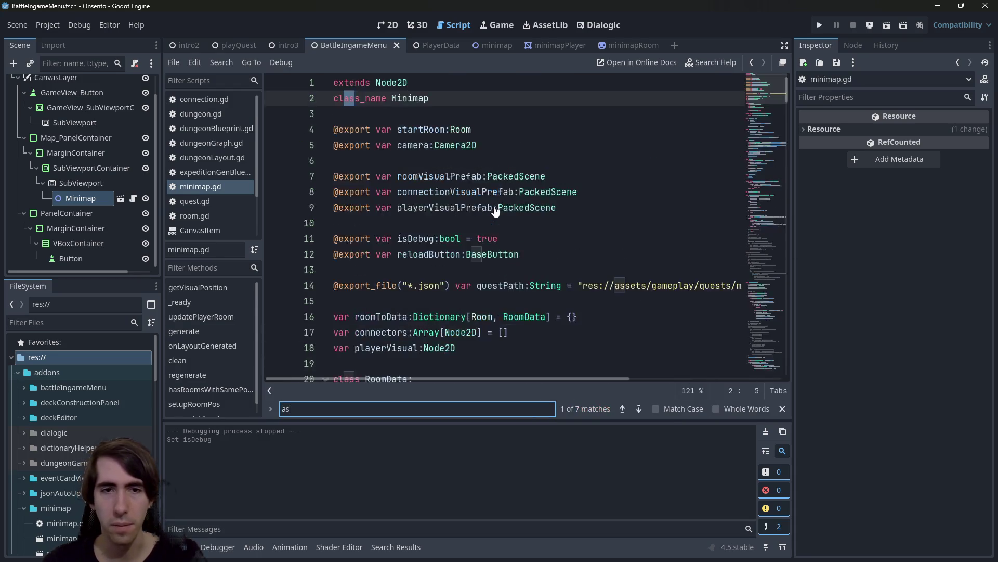
left_click(509, 218)
key("ctrl+k")
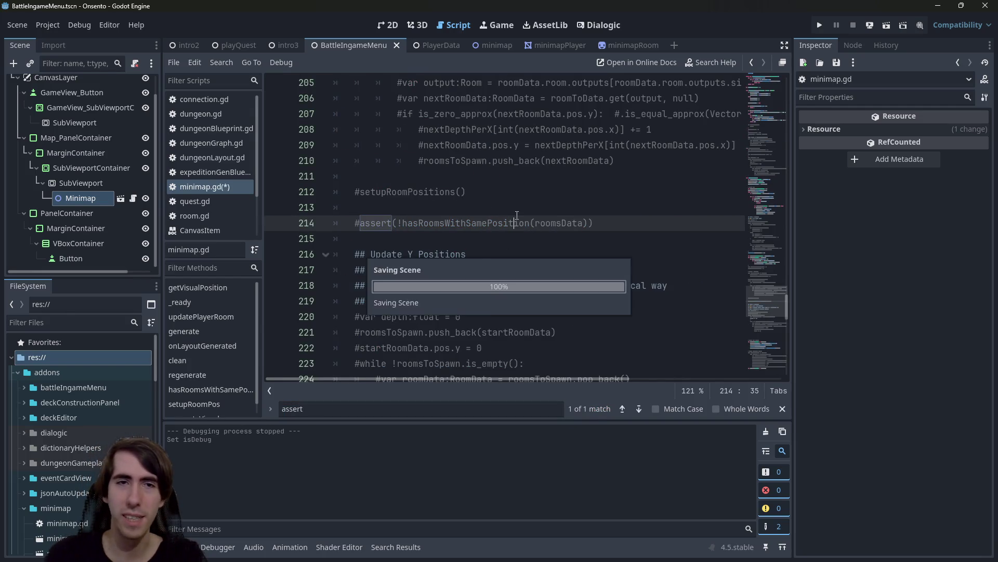
left_click(886, 25)
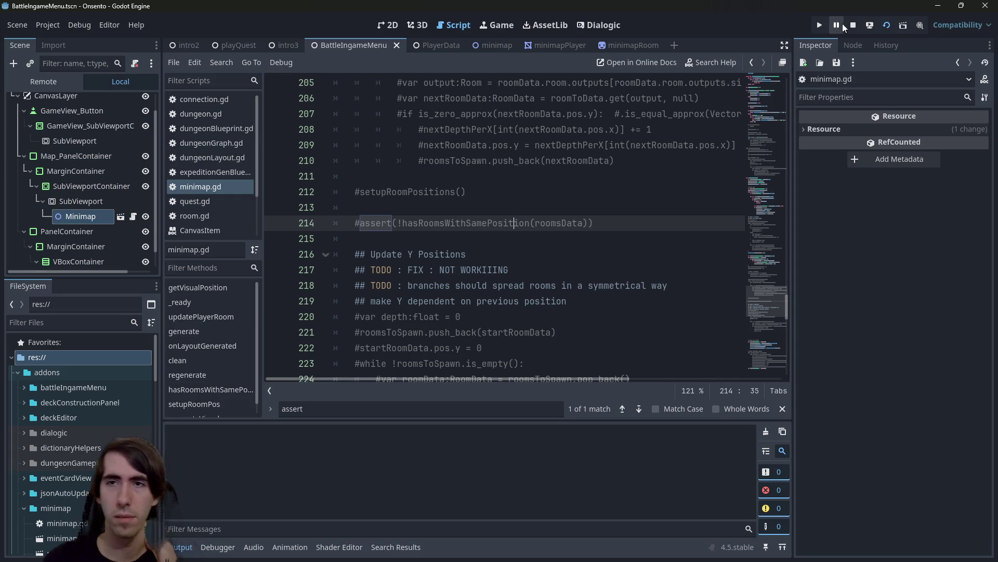
key("F5")
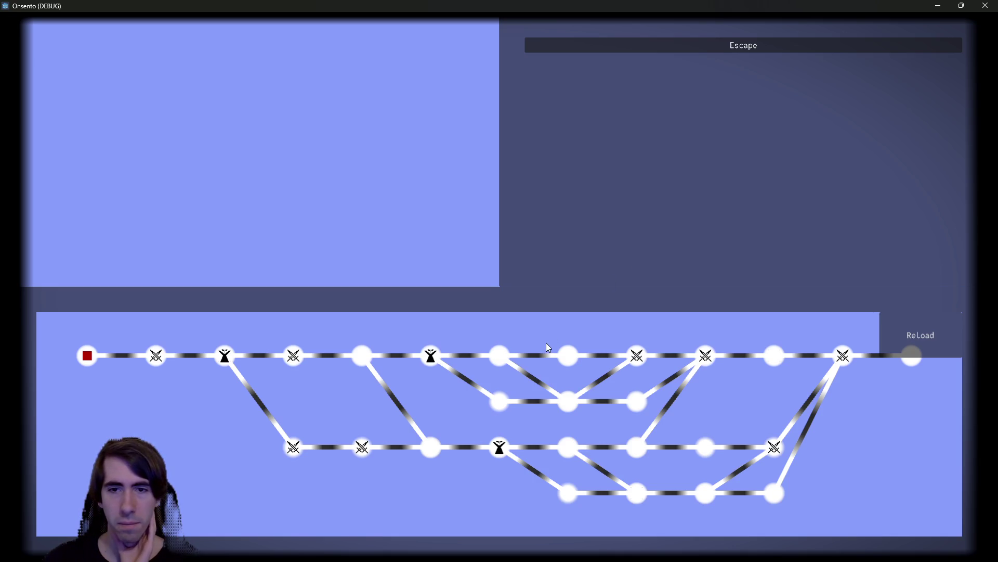
left_click(938, 5)
Step: Search the script for hasRoomsWithSamePosition, visiting its definition and returning to line 214
scroll(459, 298, "down", 10)
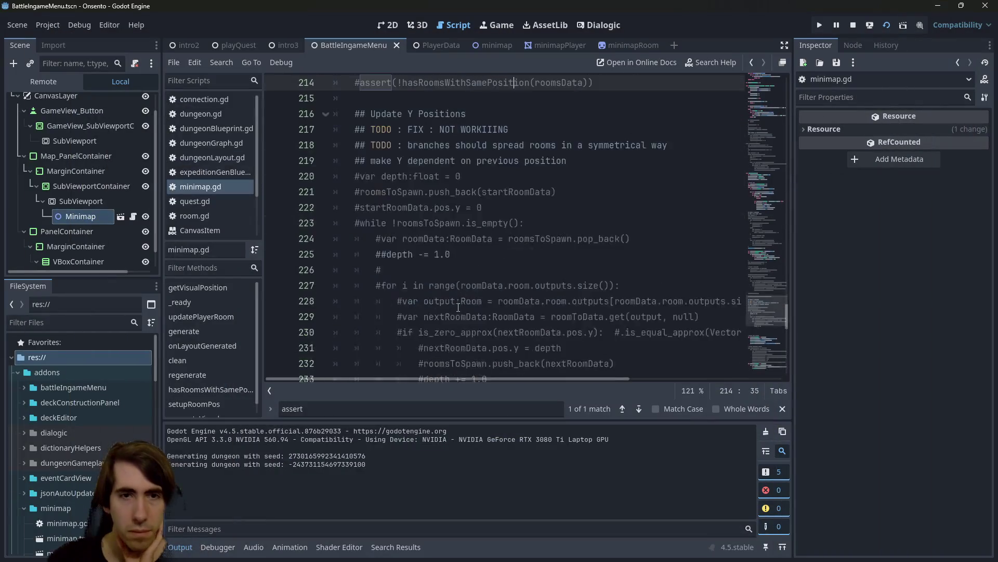
scroll(460, 299, "up", 9)
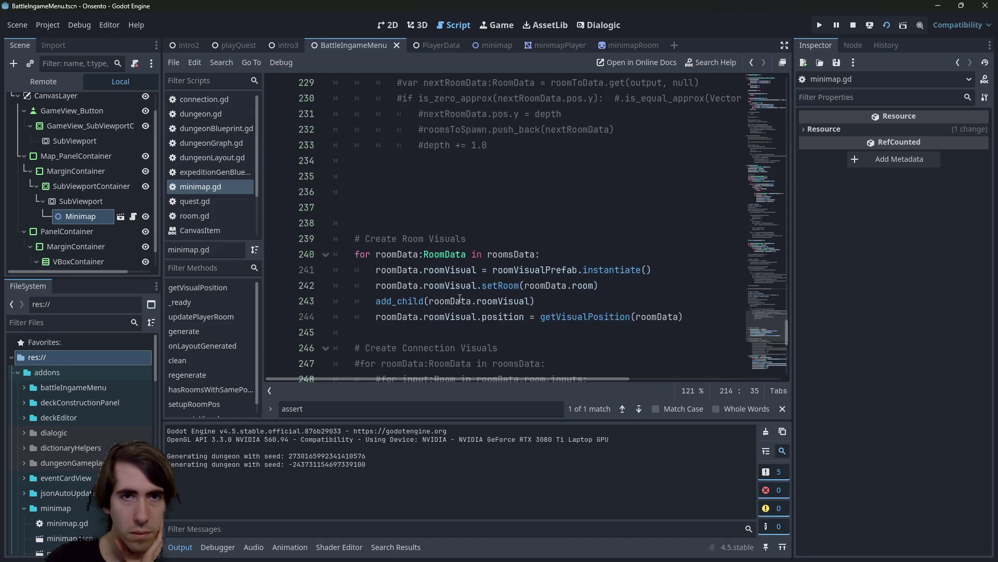
double_click(460, 130)
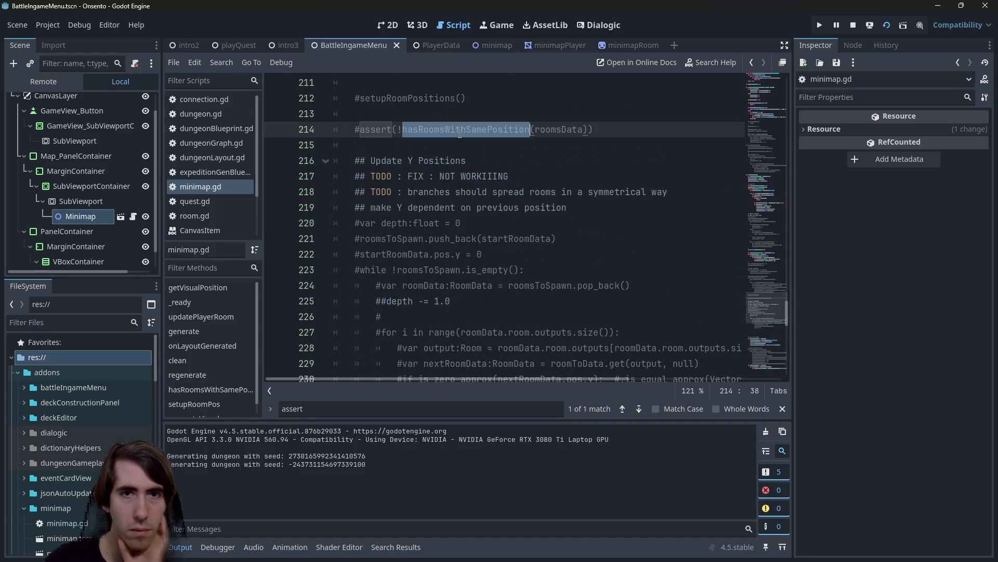
key("ctrl+f")
key("Return")
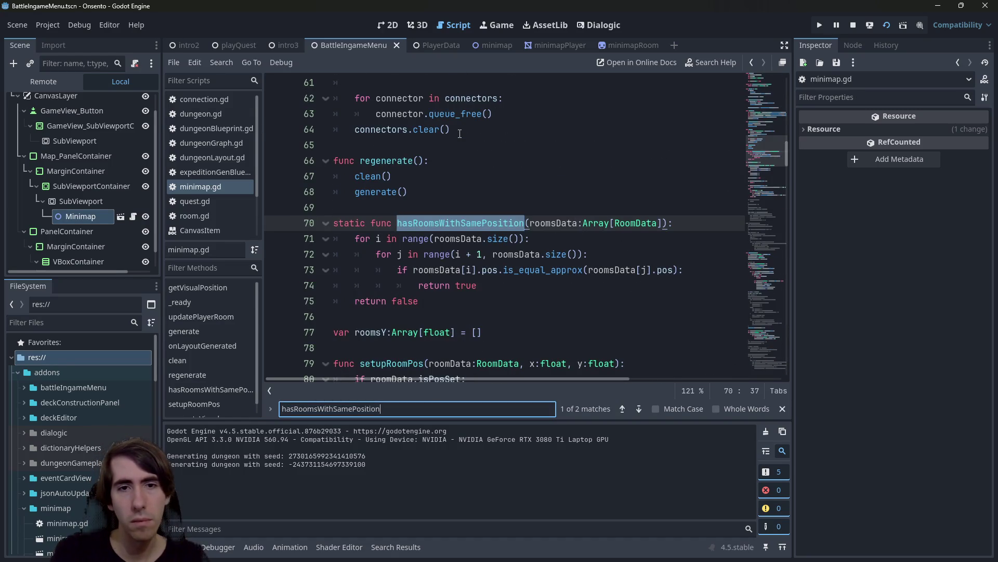
key("Return")
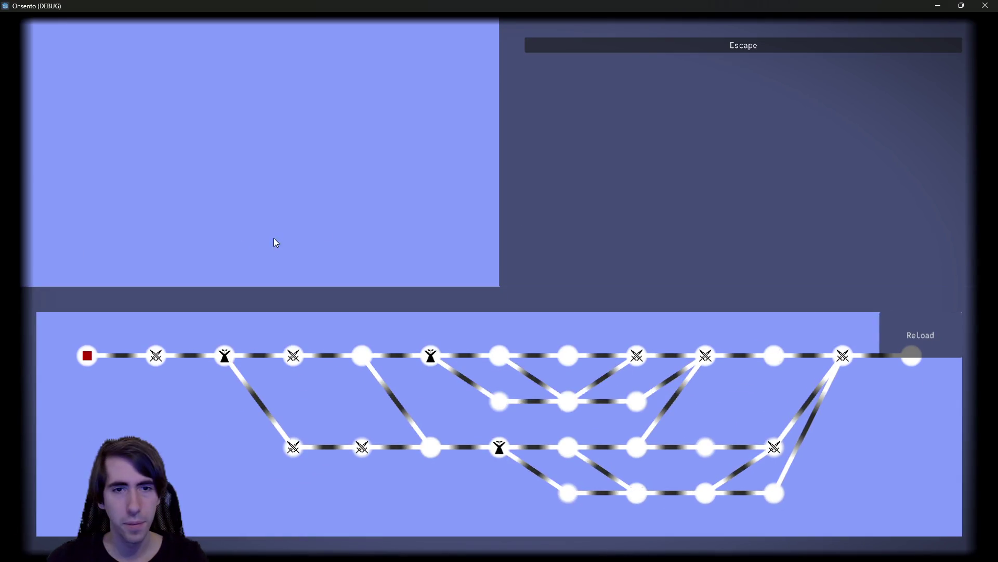
Step: Hit ReLoad about 35 times to view new dungeon layouts, then close the Onsento game window
left_click(947, 339)
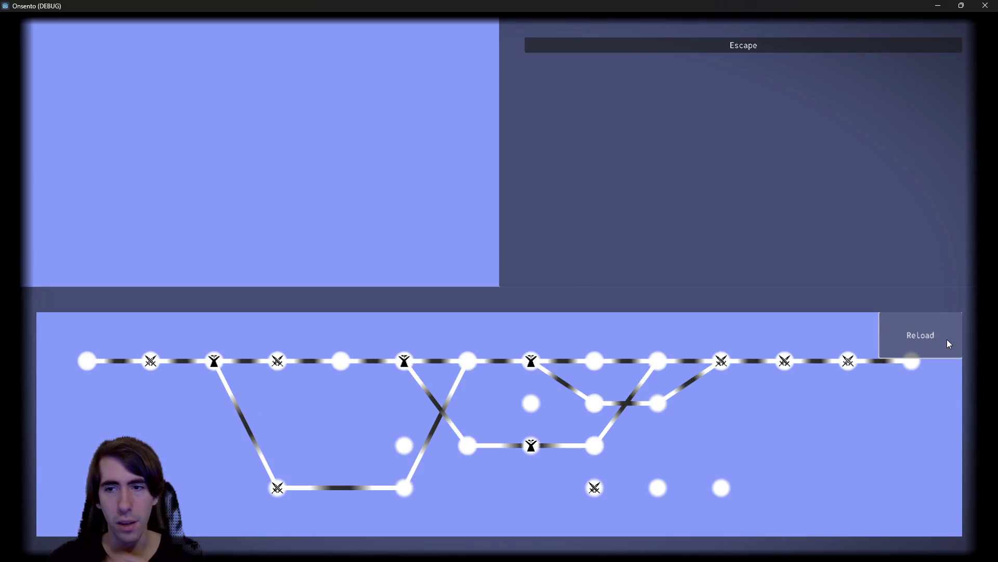
left_click(917, 332)
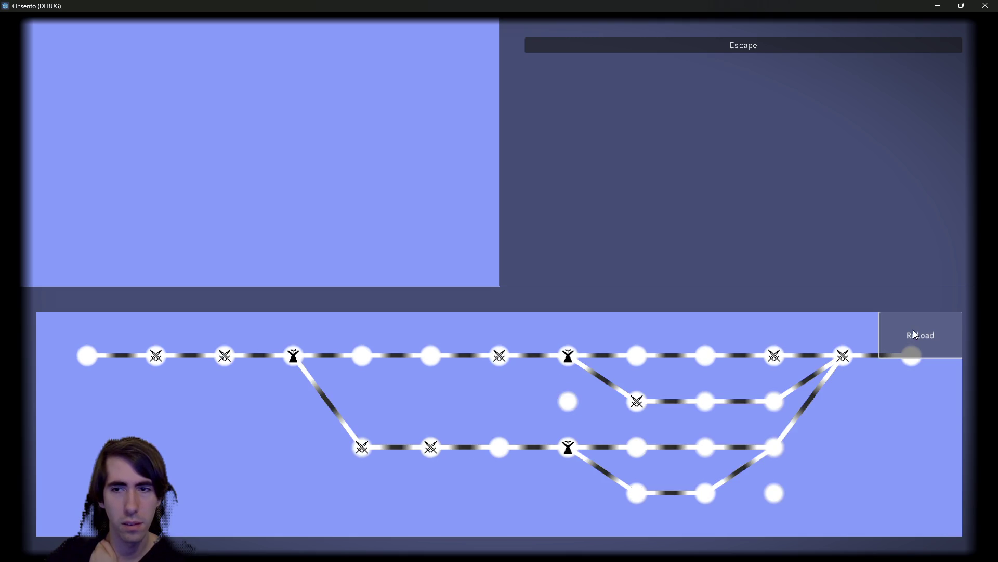
left_click(914, 331)
left_click(913, 331)
left_click(914, 330)
left_click(914, 331)
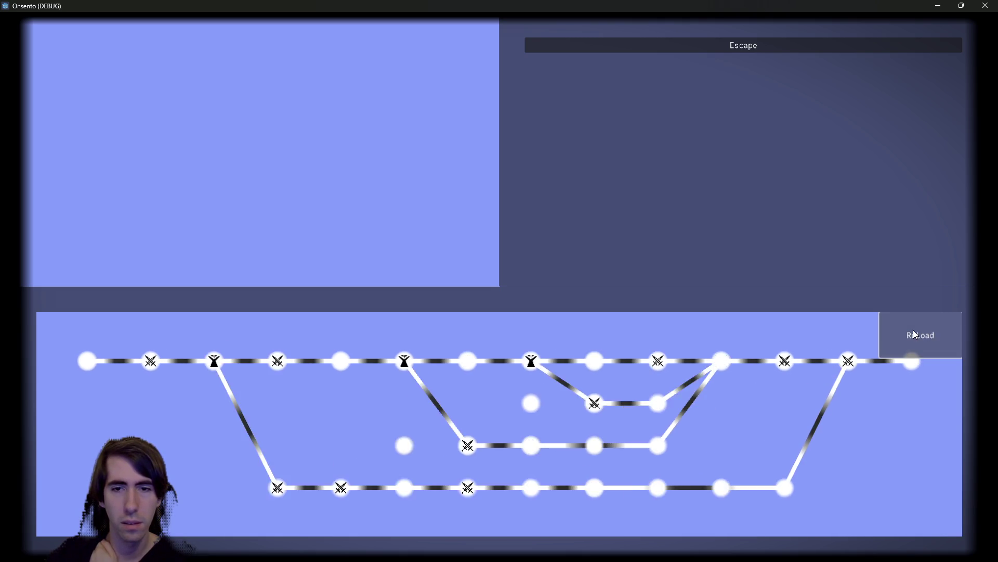
left_click(913, 329)
left_click(914, 330)
left_click(913, 330)
left_click(913, 329)
left_click(913, 330)
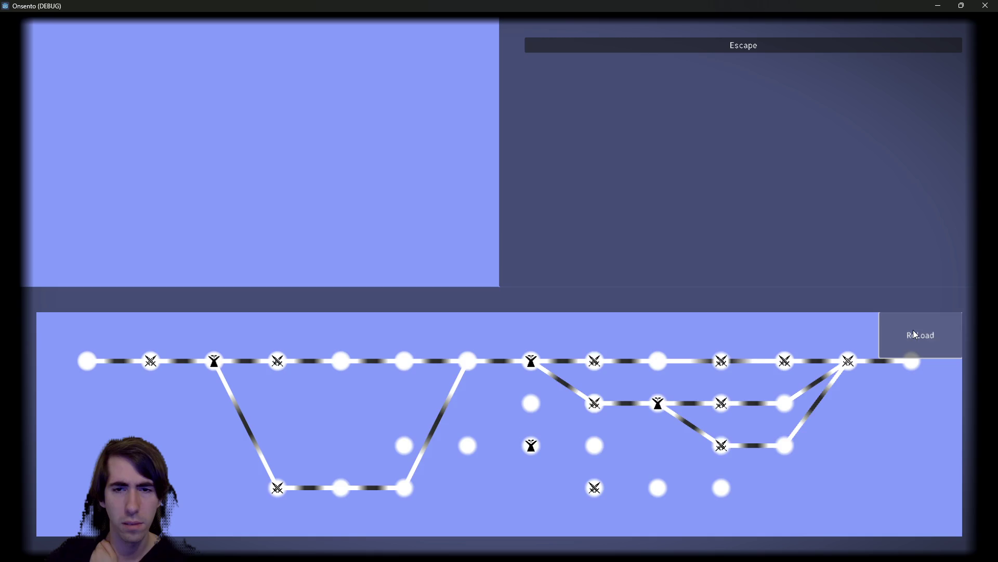
left_click(913, 329)
left_click(914, 330)
left_click(913, 330)
left_click(913, 330)
left_click(913, 330)
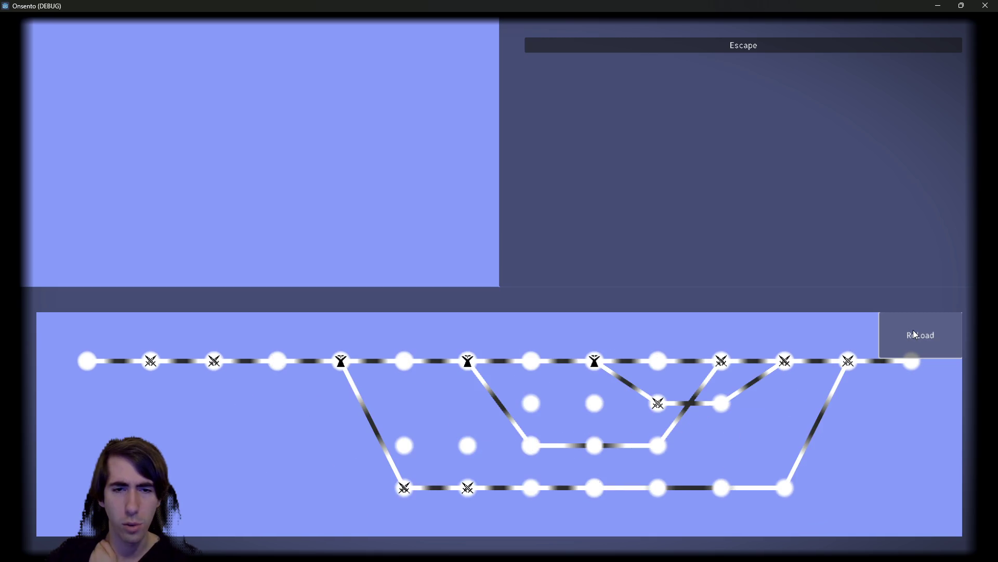
left_click(913, 330)
left_click(913, 329)
left_click(913, 330)
left_click(913, 330)
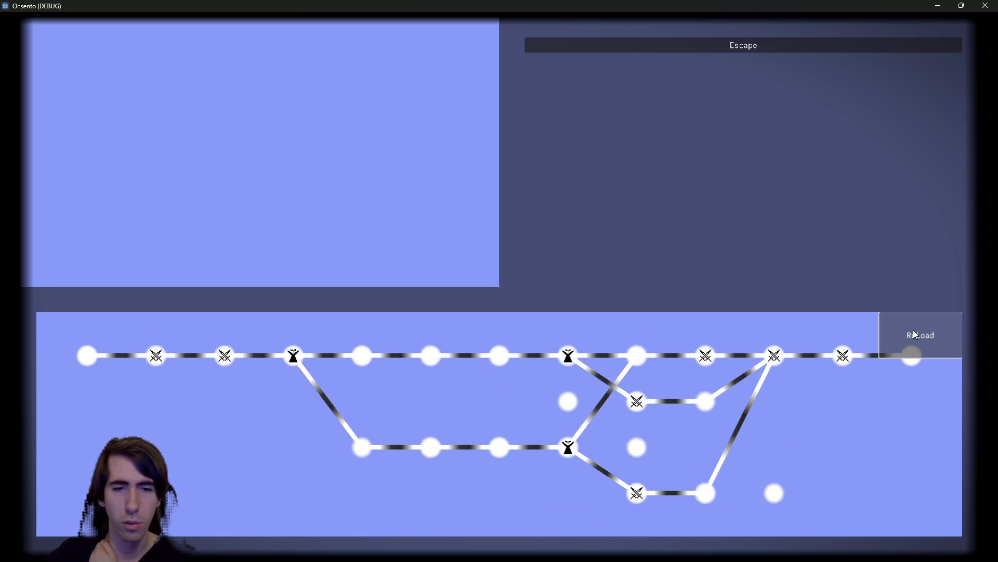
left_click(913, 330)
left_click(914, 331)
left_click(913, 331)
left_click(913, 331)
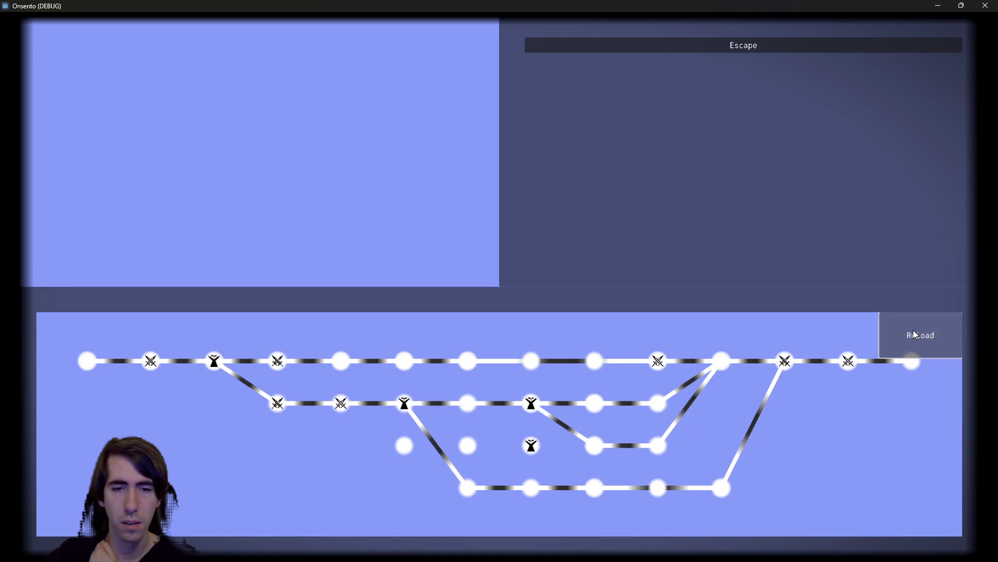
left_click(914, 329)
left_click(913, 329)
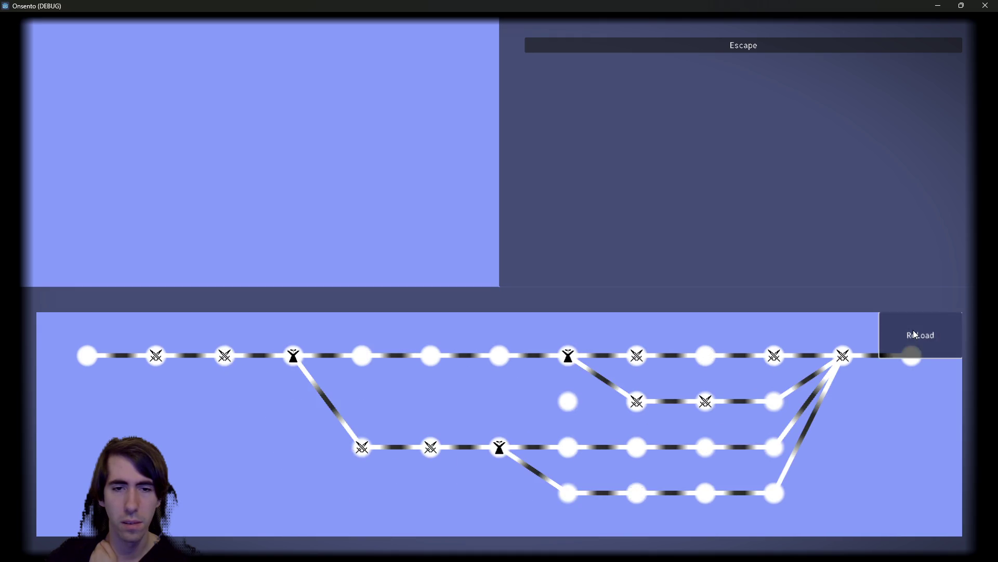
left_click(913, 330)
left_click(913, 329)
left_click(913, 330)
left_click(913, 330)
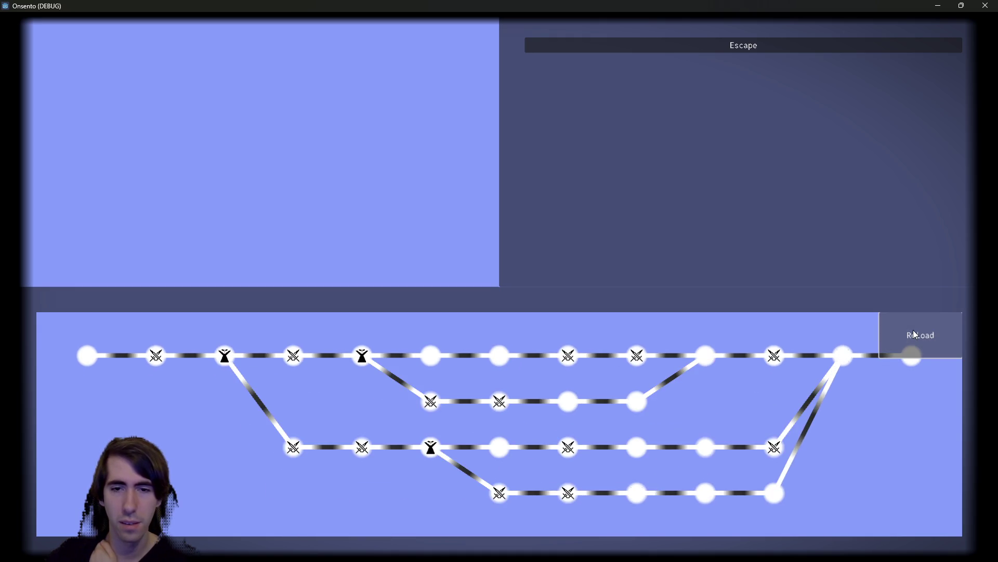
left_click(914, 329)
left_click(913, 331)
left_click(913, 331)
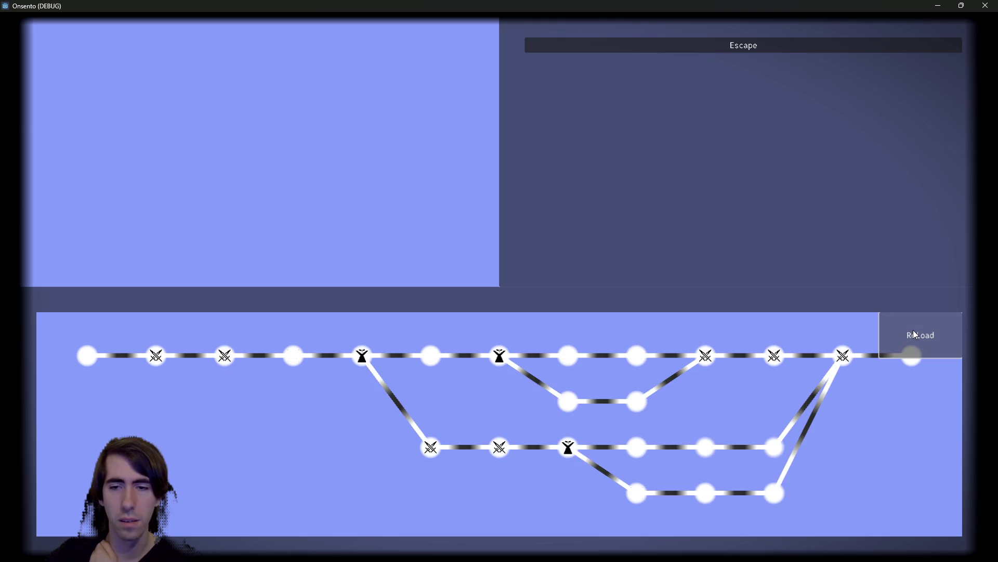
left_click(913, 330)
left_click(913, 331)
left_click(913, 330)
left_click(913, 330)
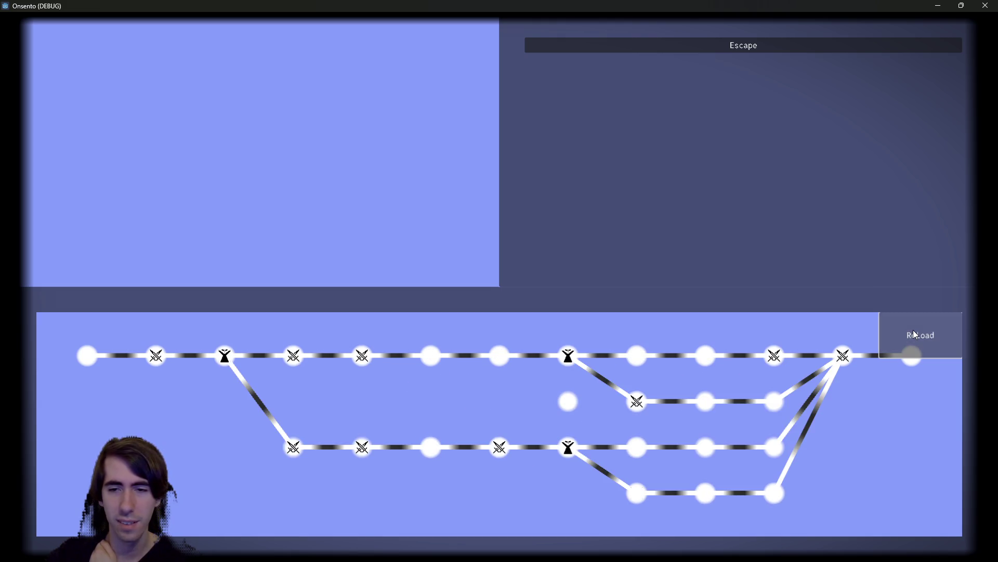
left_click(913, 329)
left_click(913, 330)
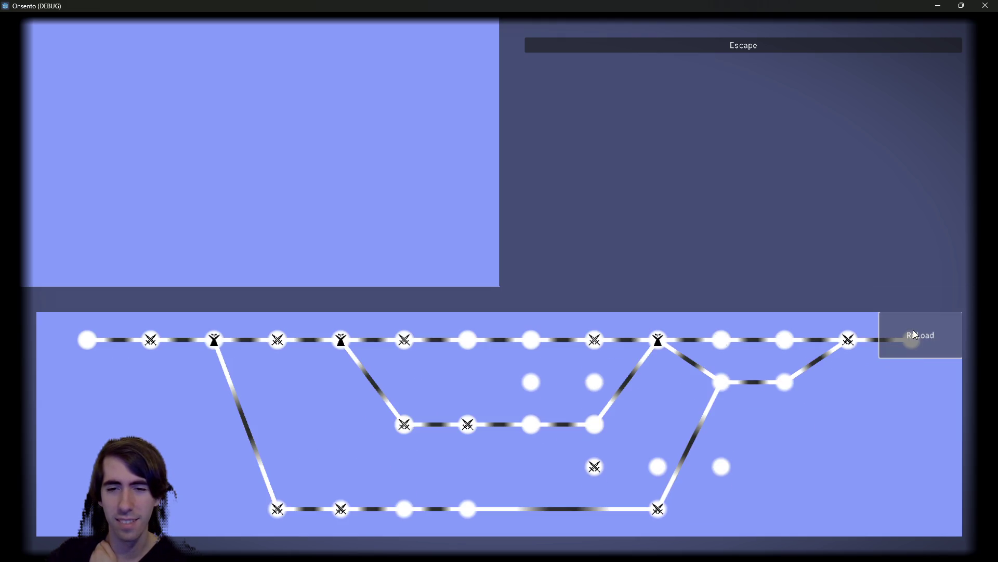
left_click(978, 5)
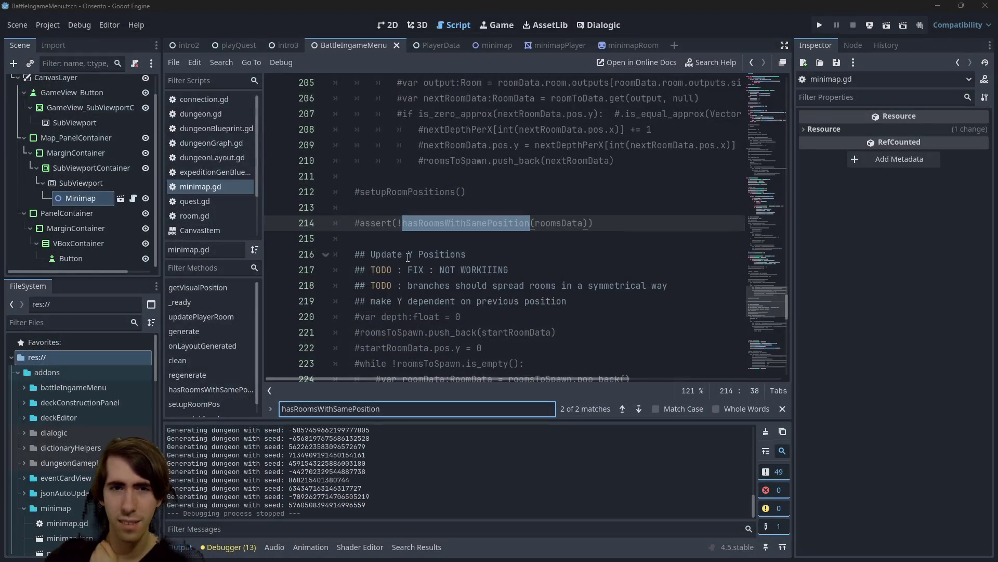
Step: Uncheck Is Debug on the Minimap node, save, and re-enable the line-214 assert
left_click(89, 200)
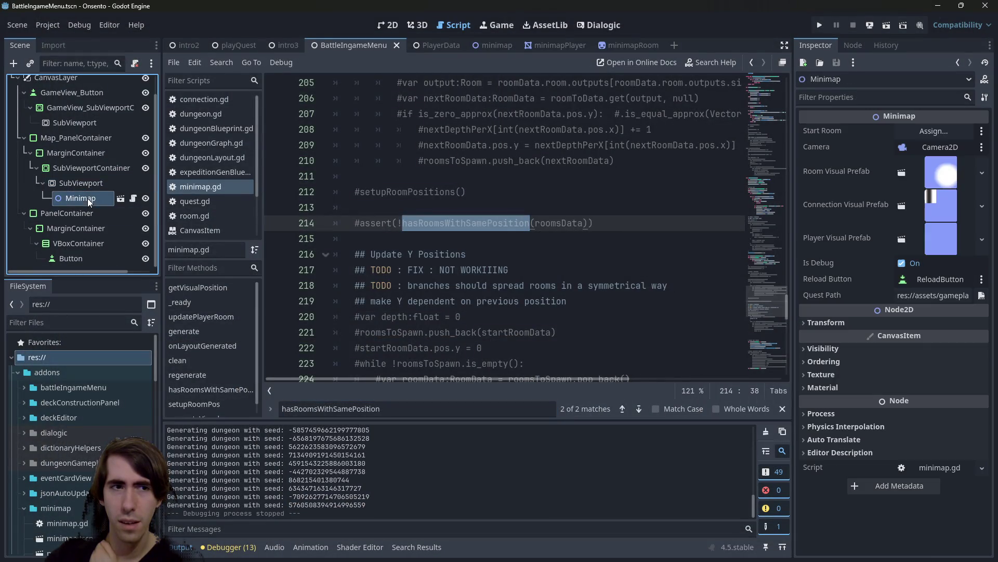
left_click(907, 263)
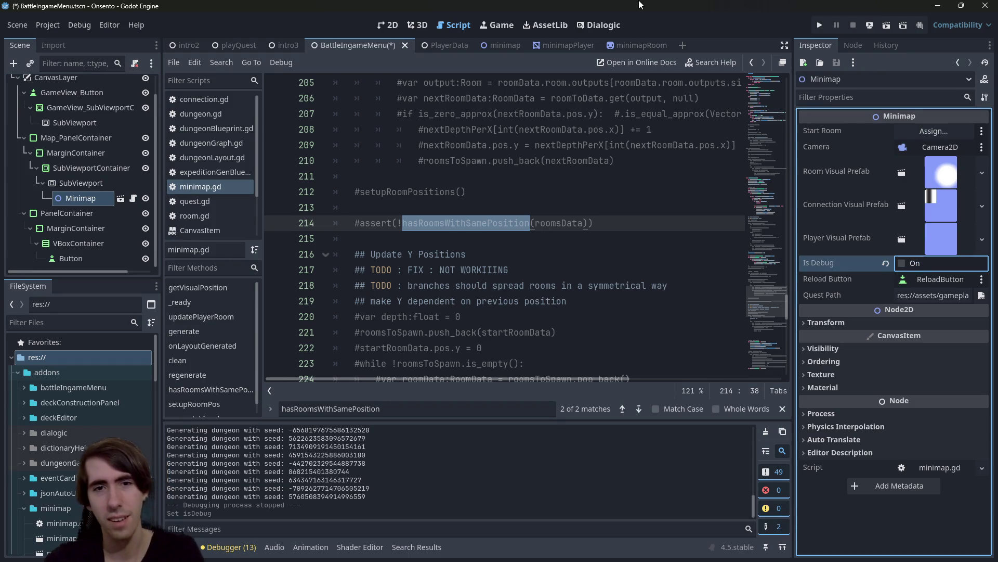
key("ctrl+s")
left_click(624, 222)
key("ctrl+k")
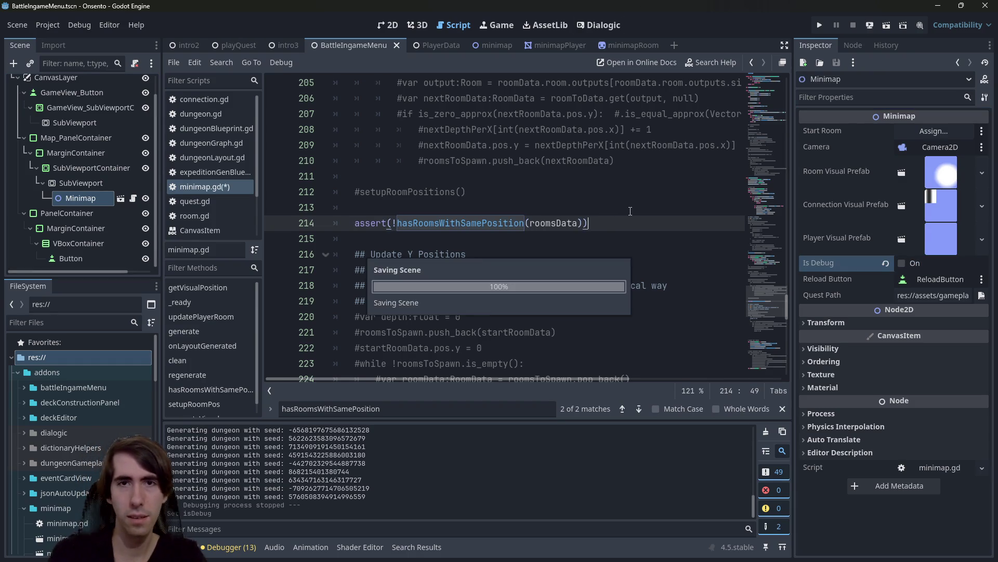
Step: Run the minimap scene standalone and regenerate its graph three times with ReLoad
left_click(488, 45)
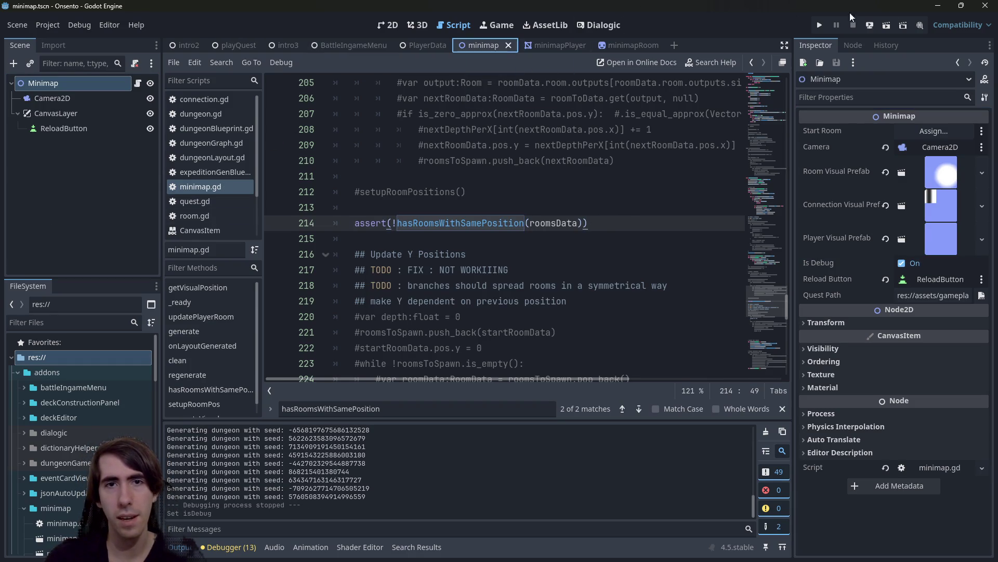
left_click(887, 26)
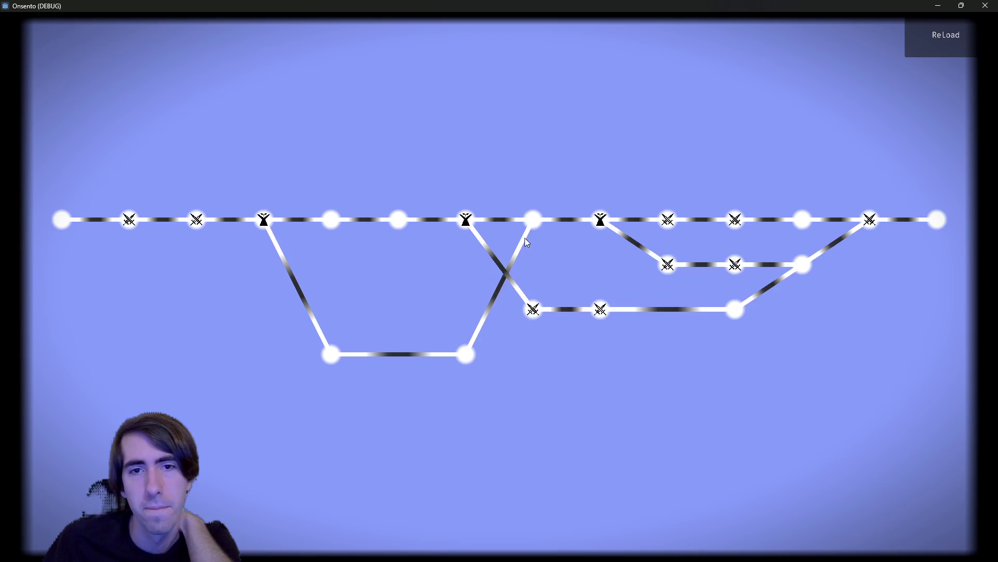
left_click(941, 45)
left_click(941, 46)
left_click(941, 45)
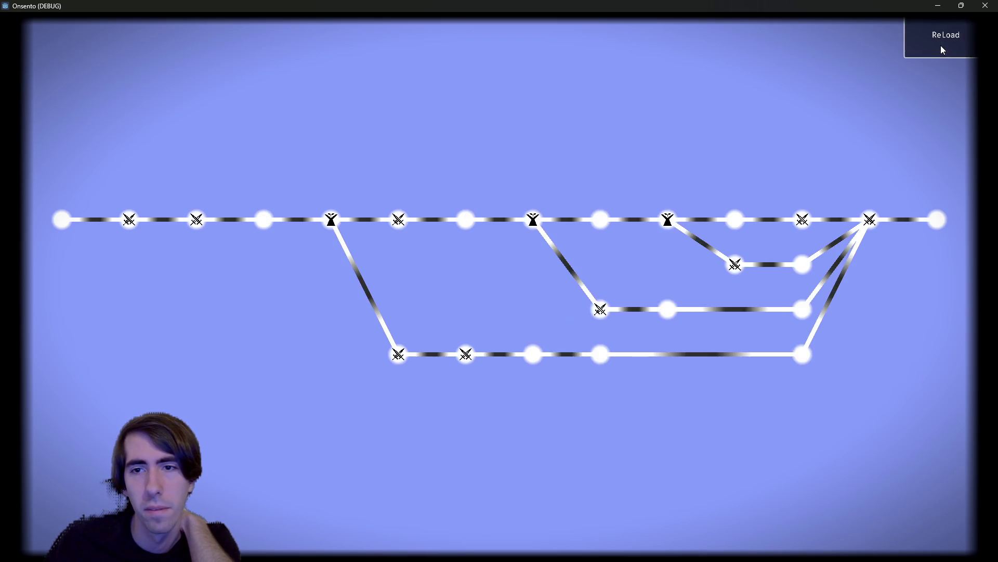